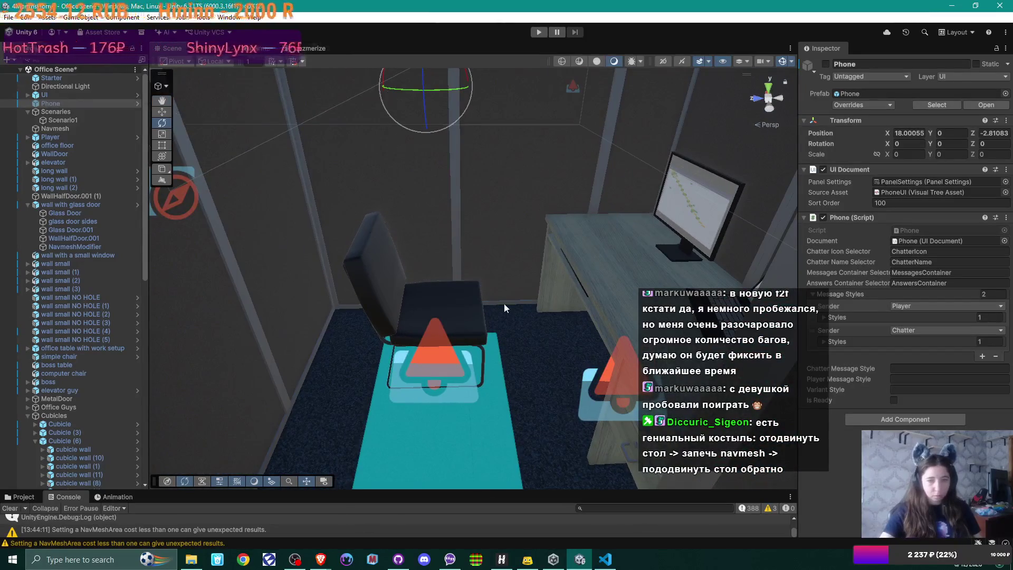
# Select sitDownCollider in the Hierarchy and frame it in the Scene view.
pyautogui.scroll(-10, 87, 372)
pyautogui.scroll(-3, 87, 372)
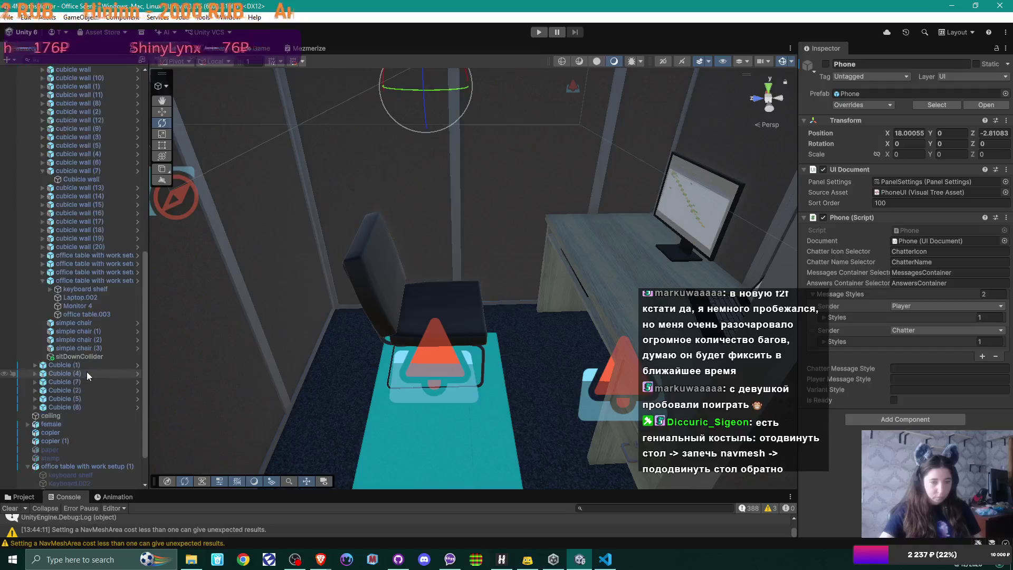
pyautogui.click(79, 356)
pyautogui.press('f')
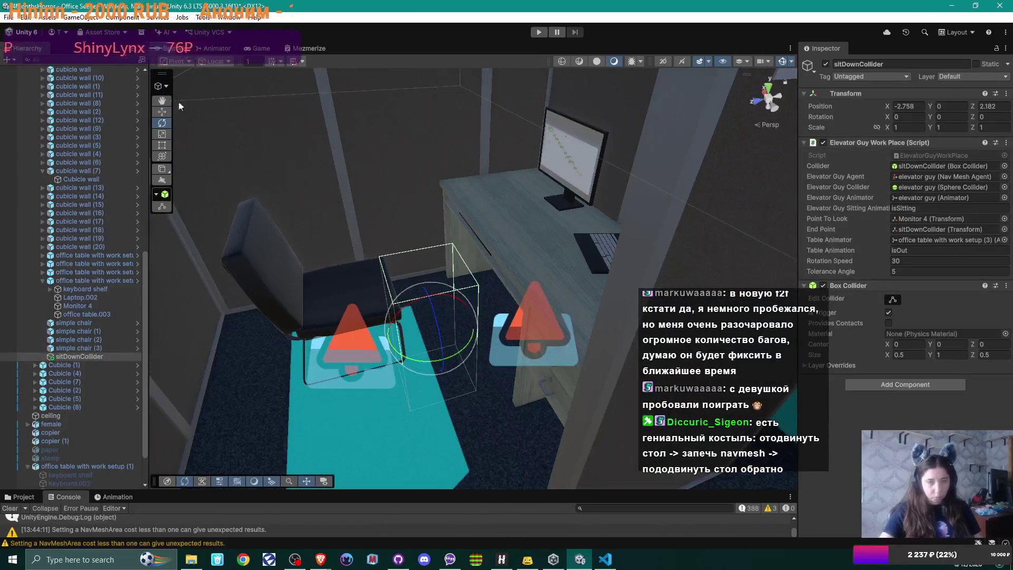
# With the Move tool active, orbit the Scene view around the collider and cubicle 7C.
pyautogui.press('w')
pyautogui.moveTo(509, 372)
pyautogui.mouseDown()
pyautogui.moveTo(433, 326)
pyautogui.moveTo(418, 380)
pyautogui.moveTo(430, 385)
pyautogui.mouseUp()
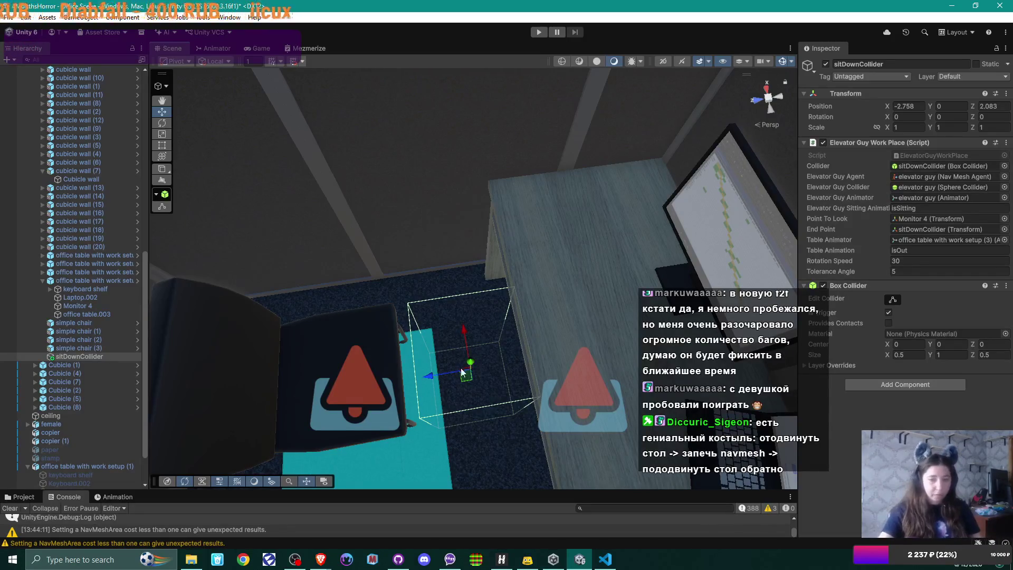
pyautogui.moveTo(491, 368)
pyautogui.mouseDown()
pyautogui.moveTo(549, 384)
pyautogui.moveTo(441, 346)
pyautogui.mouseUp()
pyautogui.moveTo(318, 314)
pyautogui.mouseDown()
pyautogui.moveTo(499, 275)
pyautogui.moveTo(435, 312)
pyautogui.moveTo(521, 293)
pyautogui.mouseUp()
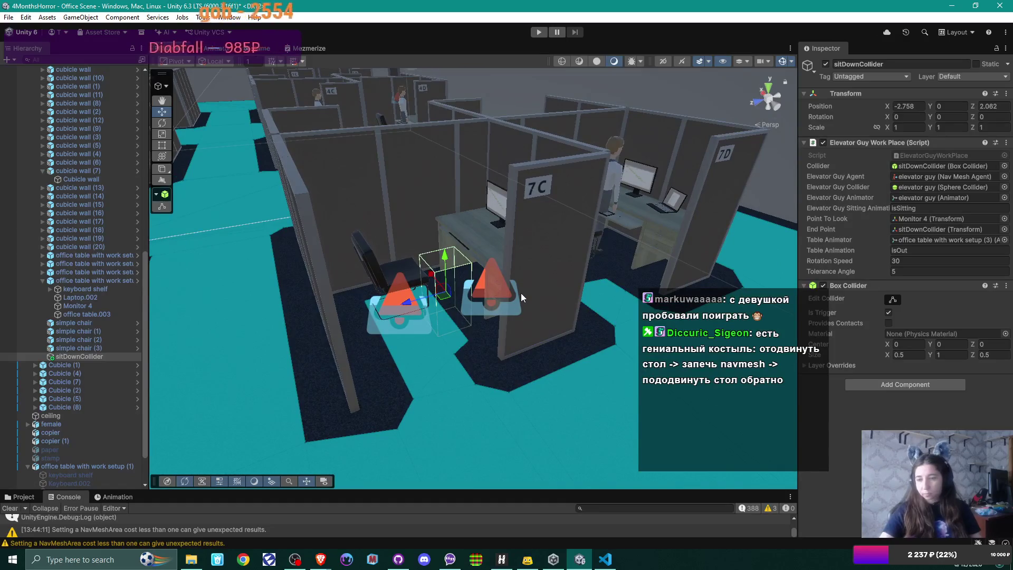
pyautogui.moveTo(520, 293); pyautogui.dragTo(450, 285)
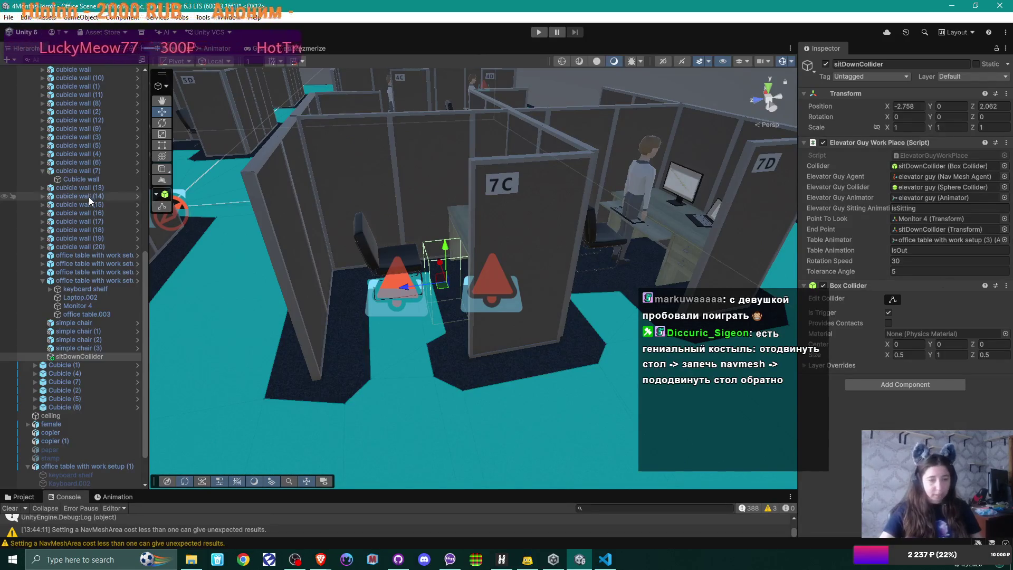
pyautogui.scroll(6, 88, 196)
pyautogui.scroll(8, 88, 196)
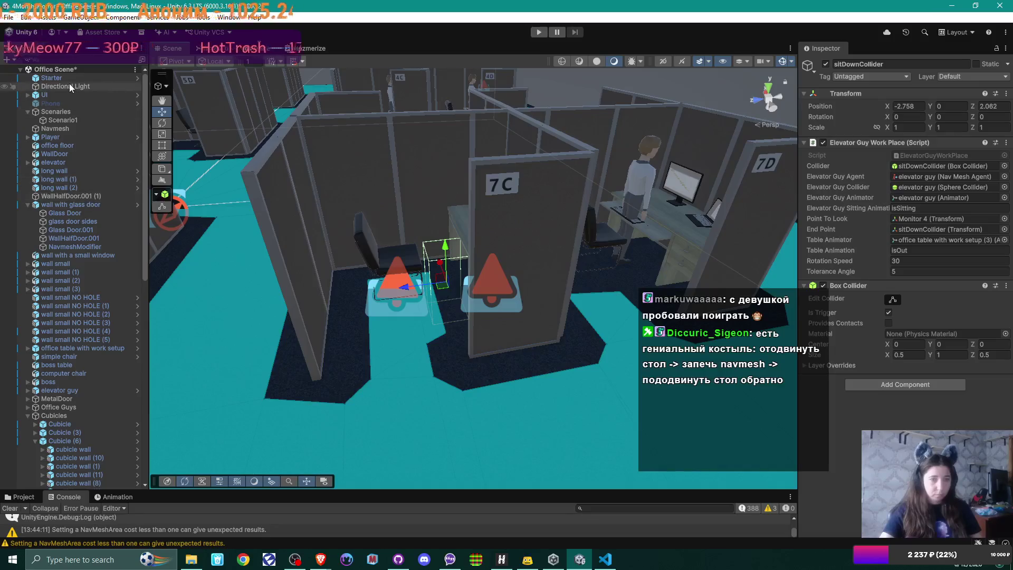
# Select Phone under UI and expand the Player and Chatter Message Styles entries.
pyautogui.click(28, 95)
pyautogui.click(62, 186)
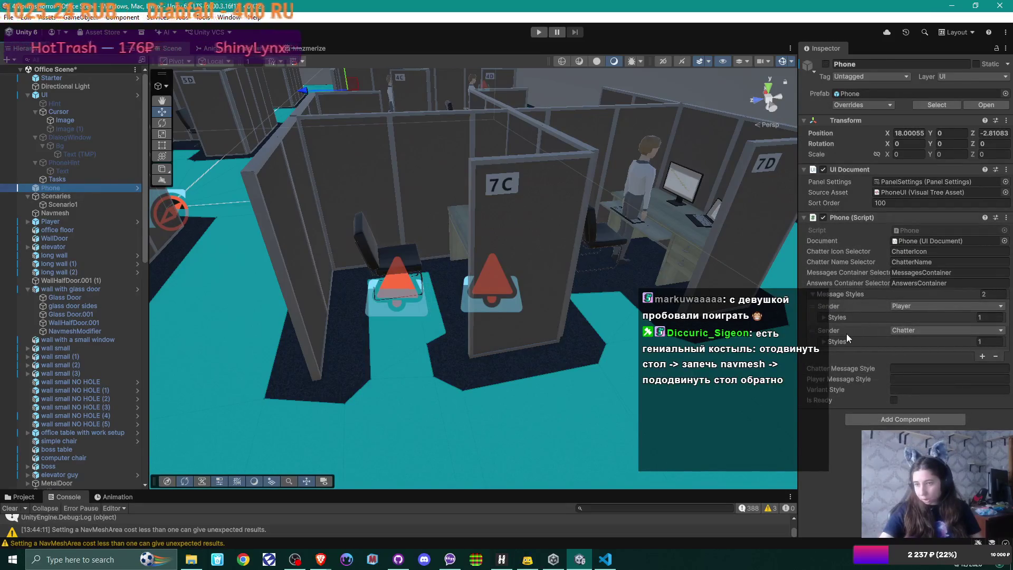
pyautogui.click(822, 319)
pyautogui.click(823, 318)
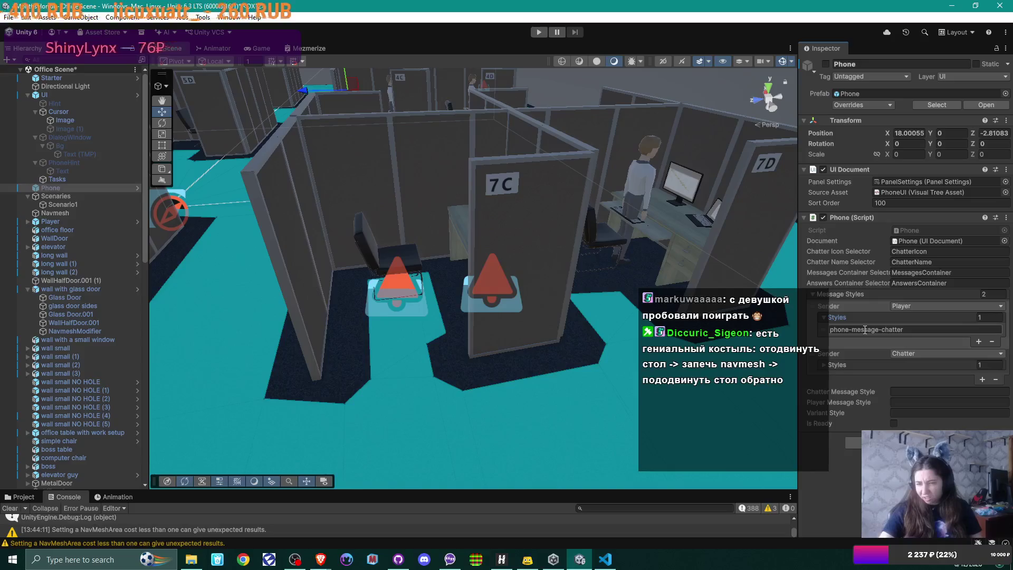
pyautogui.click(822, 364)
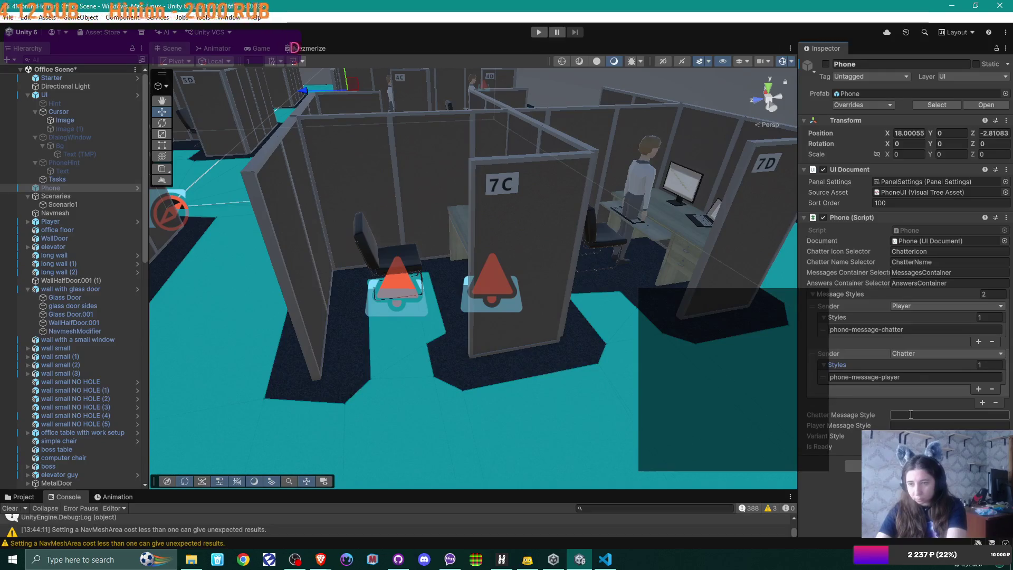
# Inspect the phone-message-chatter and phone-message-player class fields, then enlarge the Console panel.
pyautogui.click(914, 329)
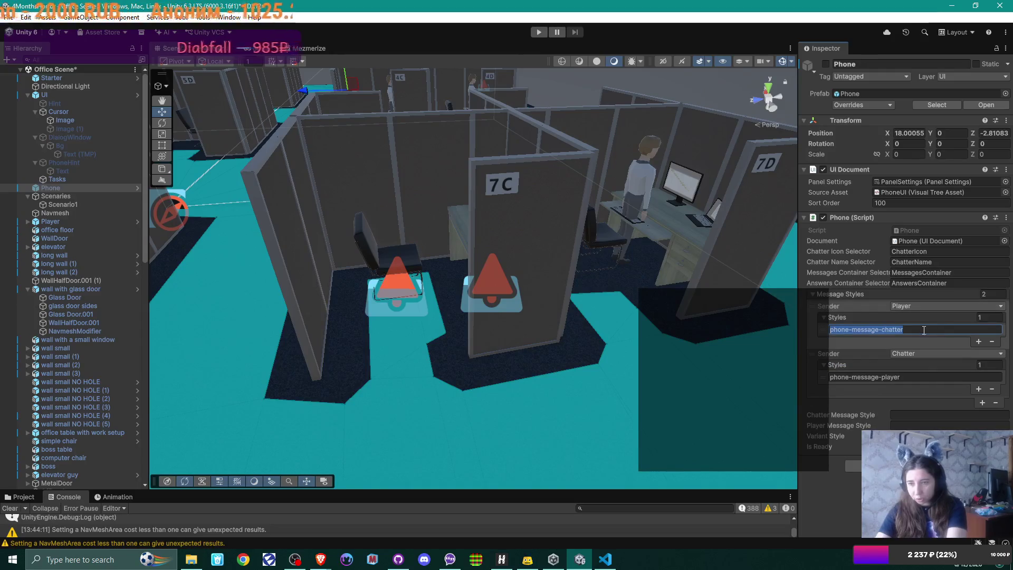
pyautogui.click(907, 377)
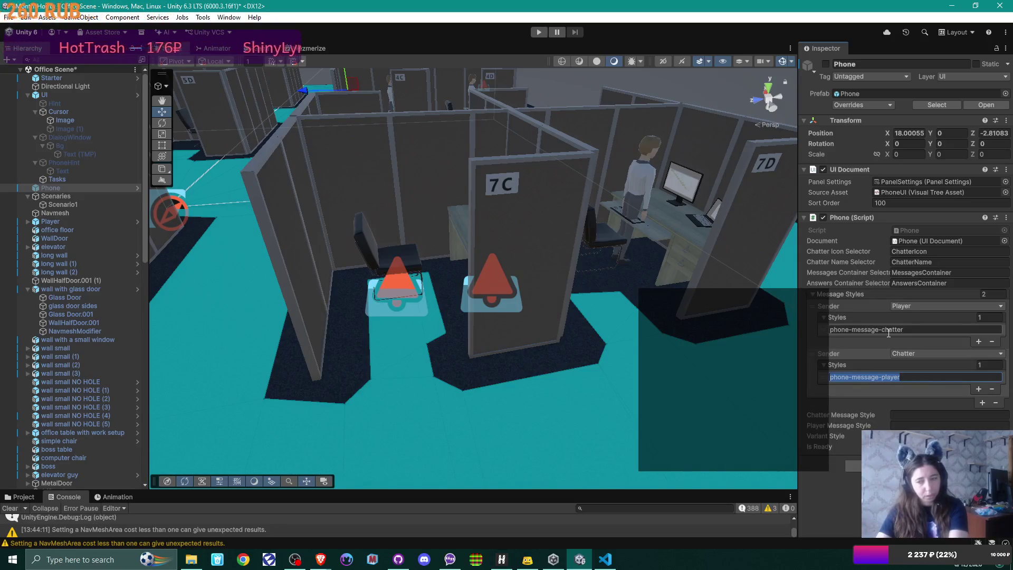
pyautogui.press('Tab')
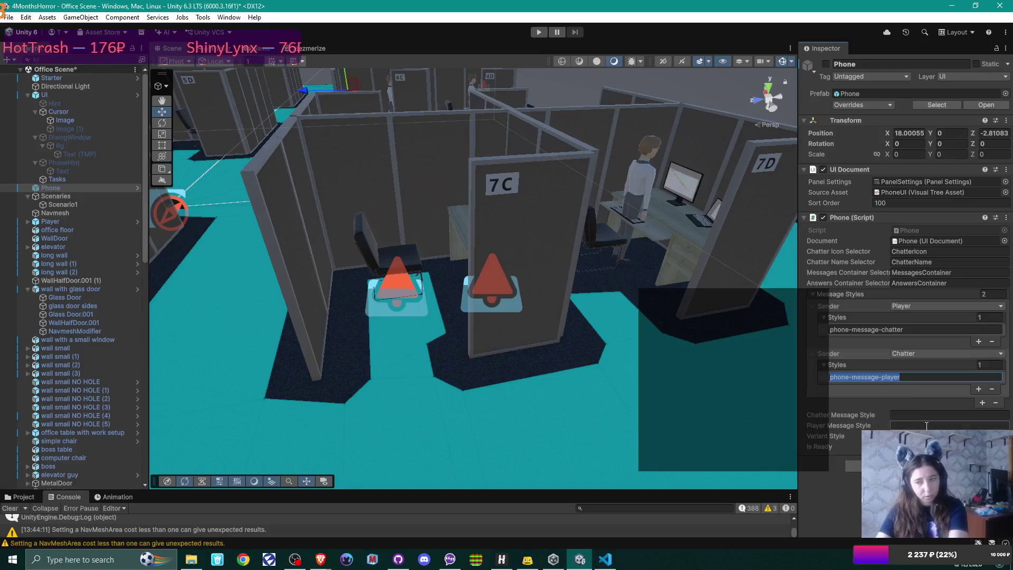
pyautogui.click(924, 425)
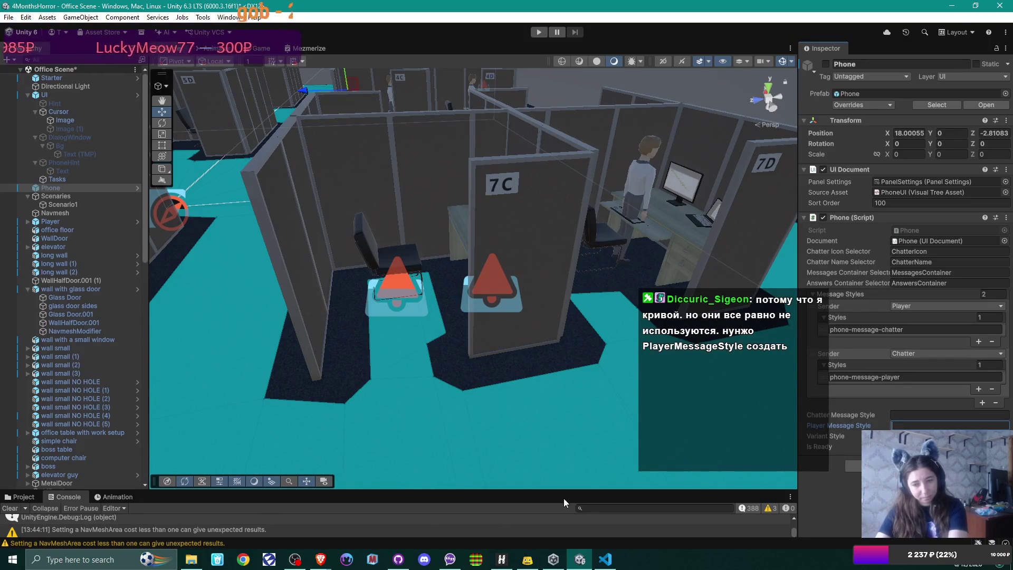
pyautogui.moveTo(565, 489); pyautogui.dragTo(571, 439)
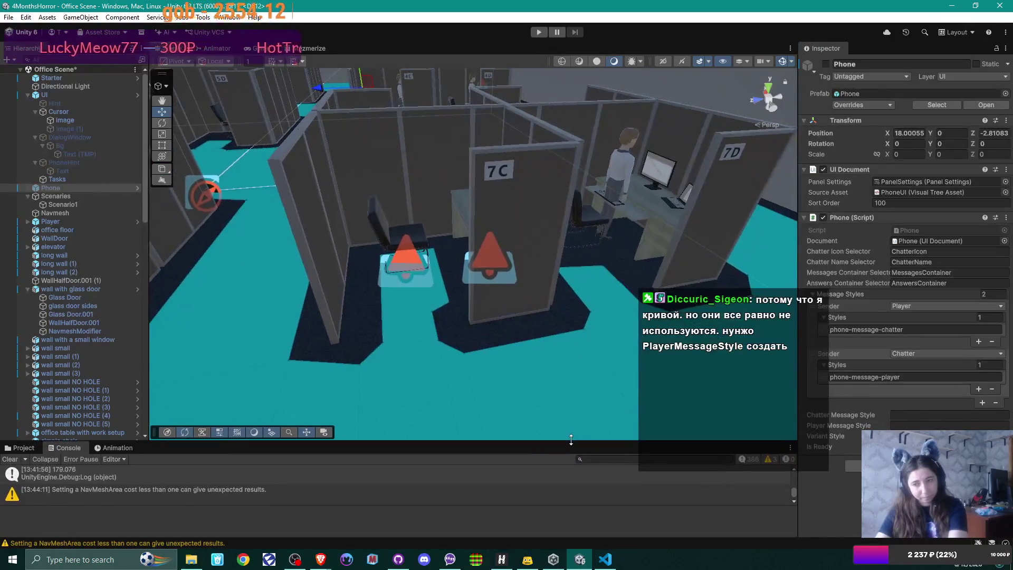
# In the Project window, browse Assets/Client/UI and then Client/Content, and reselect Phone.
pyautogui.click(28, 448)
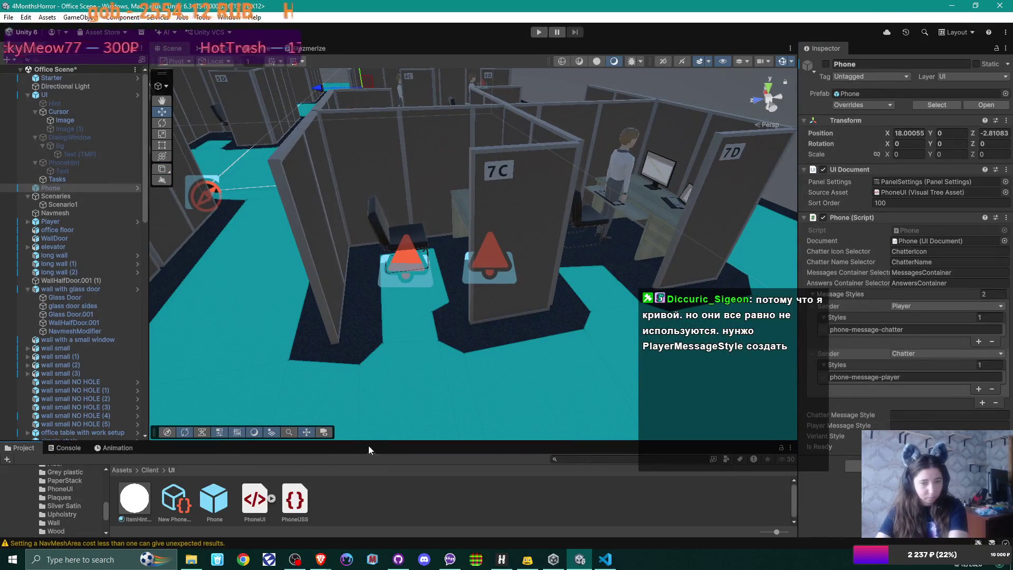
pyautogui.moveTo(369, 442); pyautogui.dragTo(372, 421)
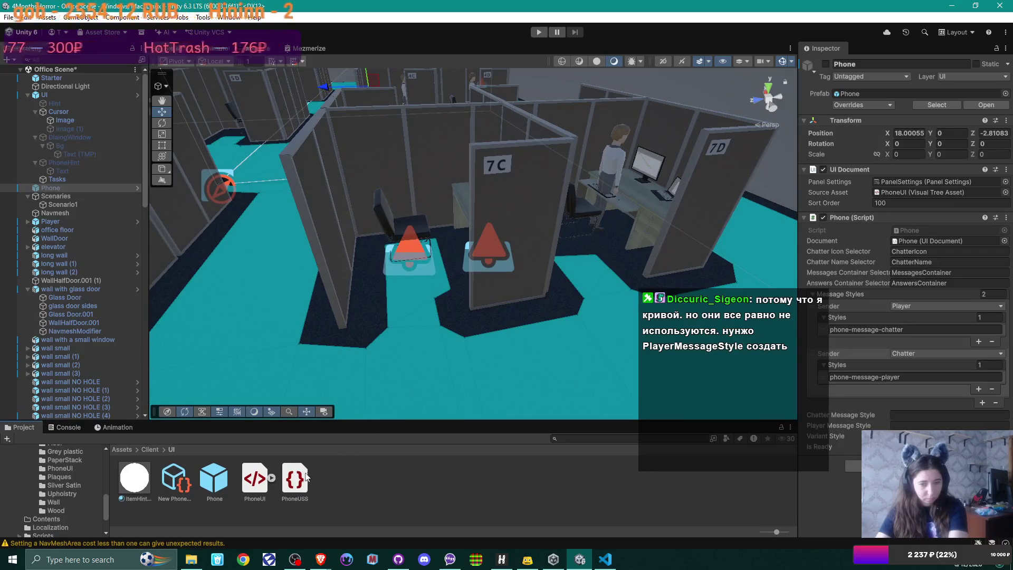
pyautogui.click(150, 449)
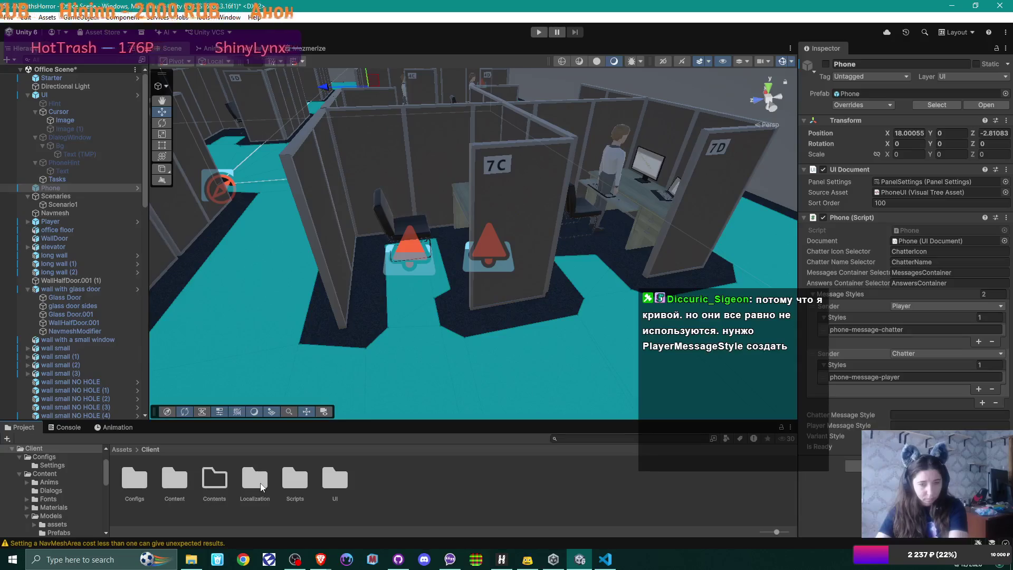
pyautogui.doubleClick(342, 484)
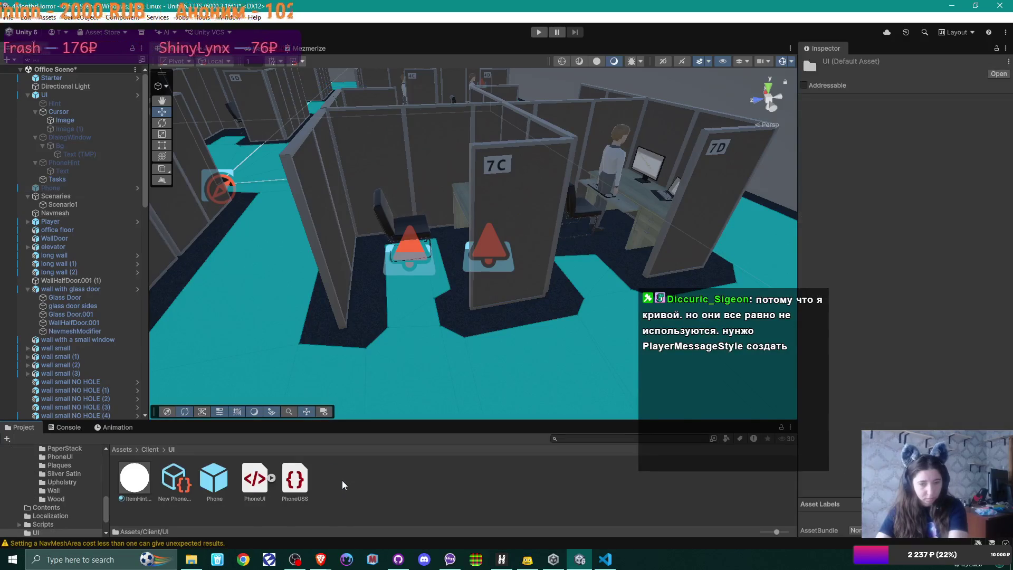
pyautogui.click(150, 450)
pyautogui.doubleClick(175, 478)
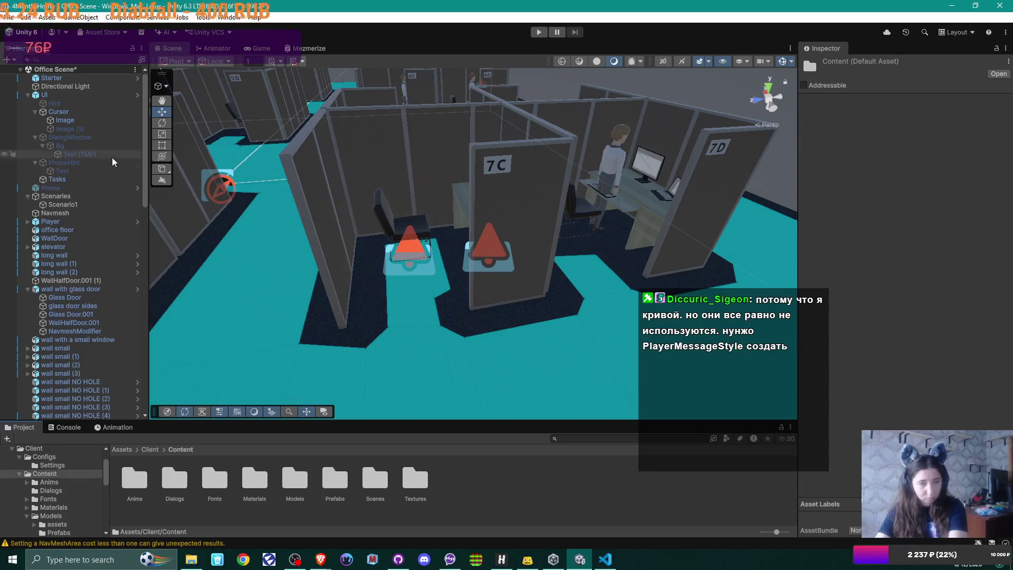
pyautogui.click(68, 189)
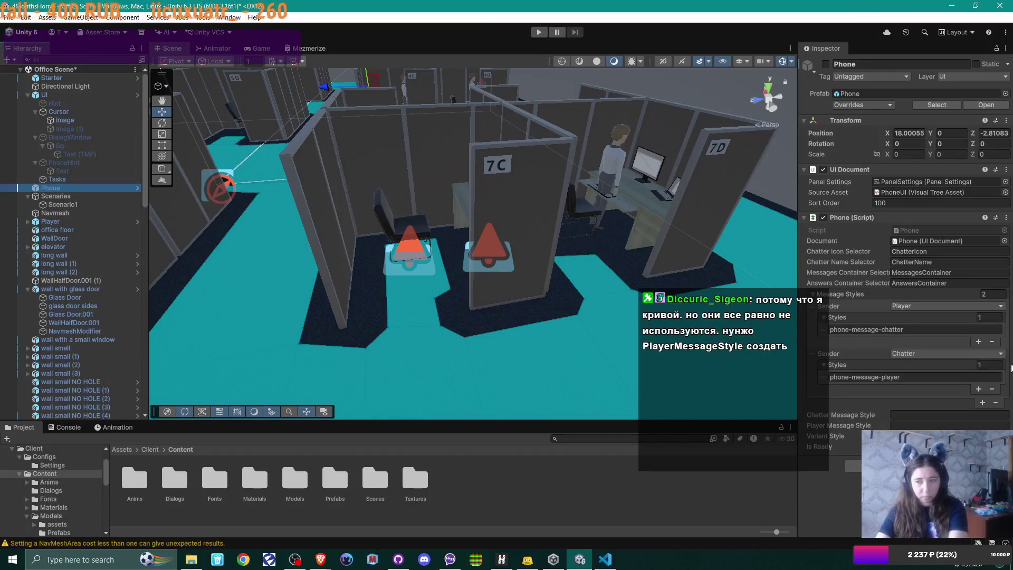
pyautogui.doubleClick(867, 376)
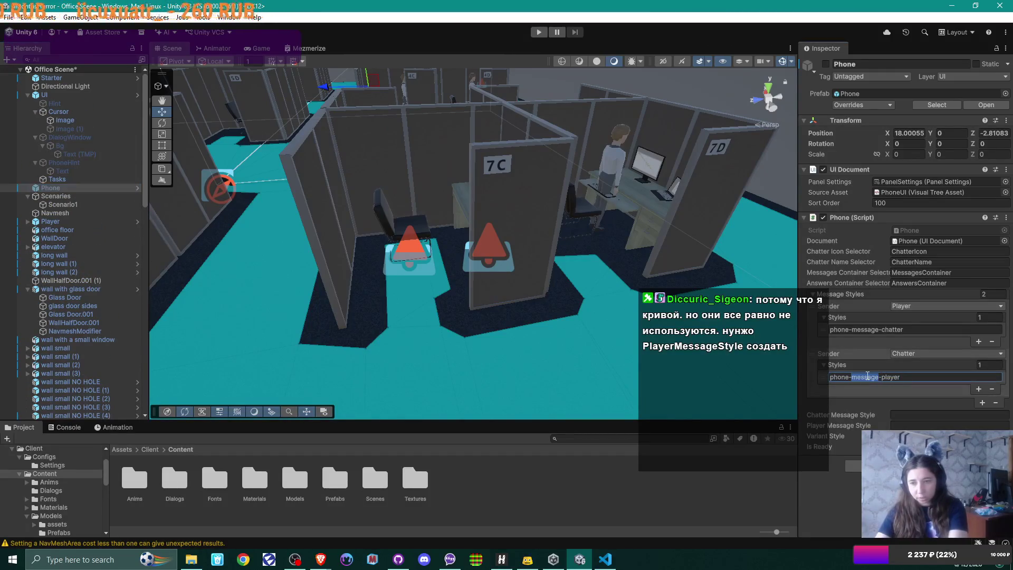
pyautogui.click(849, 377)
pyautogui.doubleClick(881, 329)
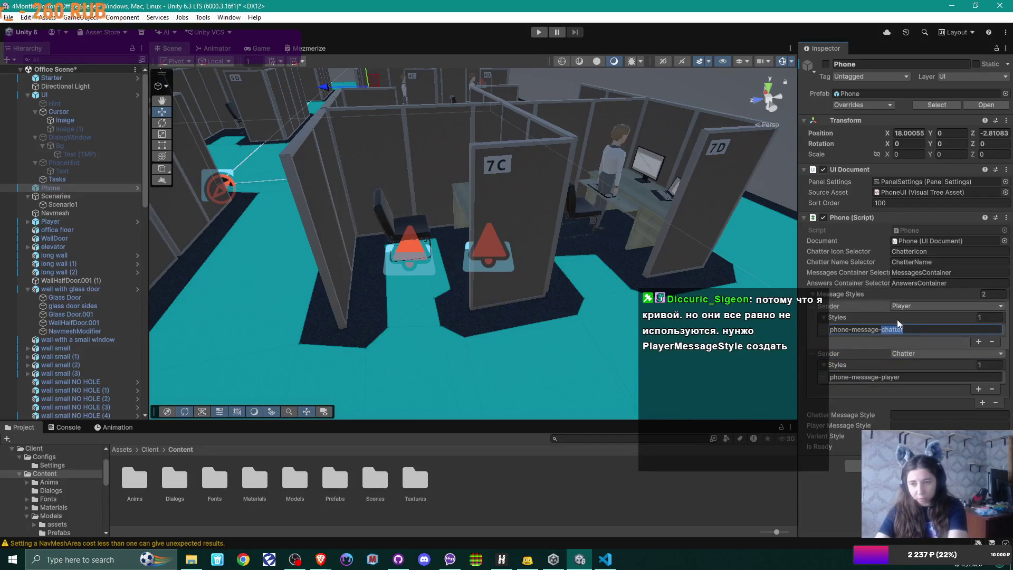
pyautogui.click(911, 333)
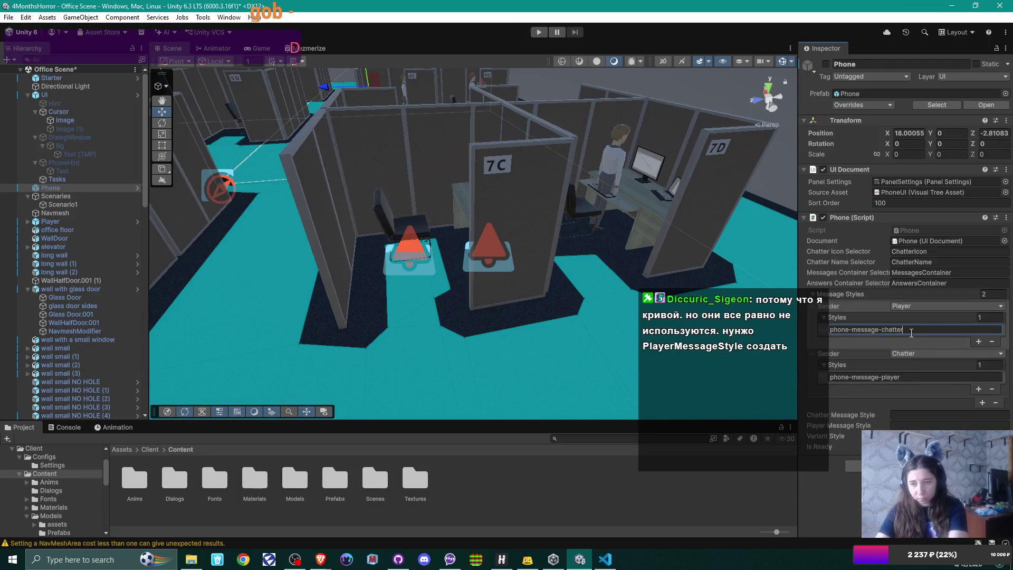
pyautogui.click(906, 423)
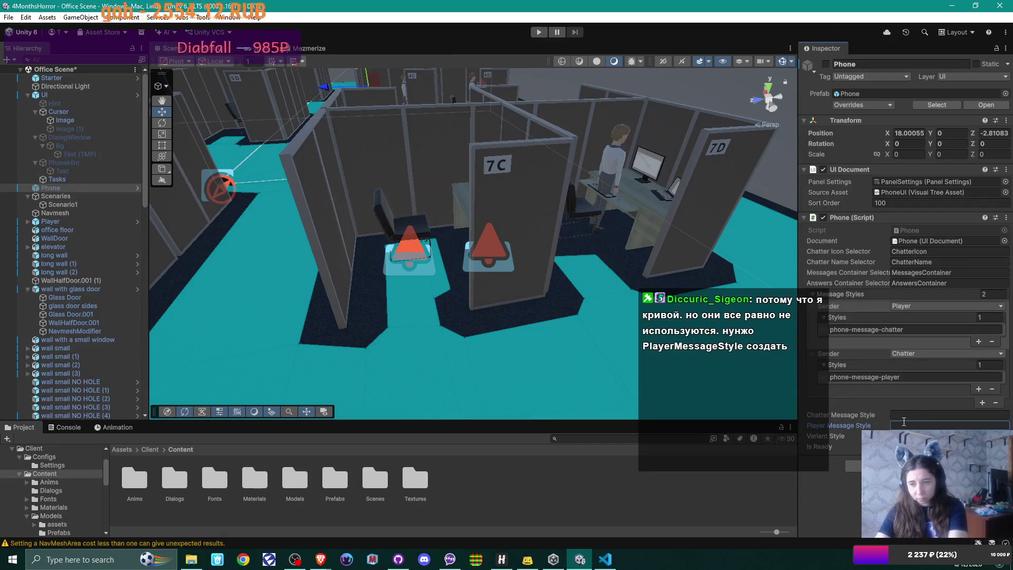
pyautogui.click(885, 377)
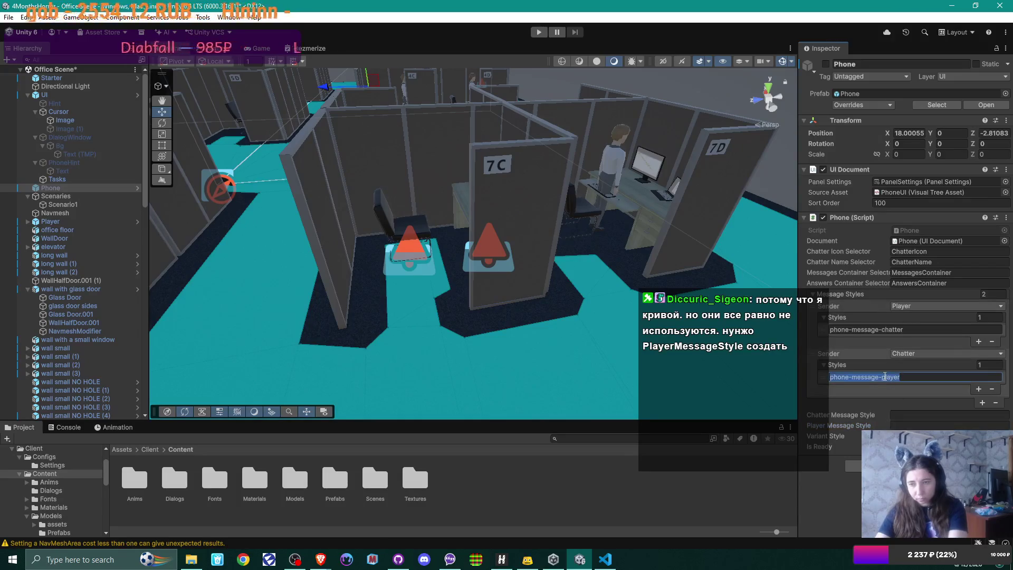
pyautogui.click(856, 329)
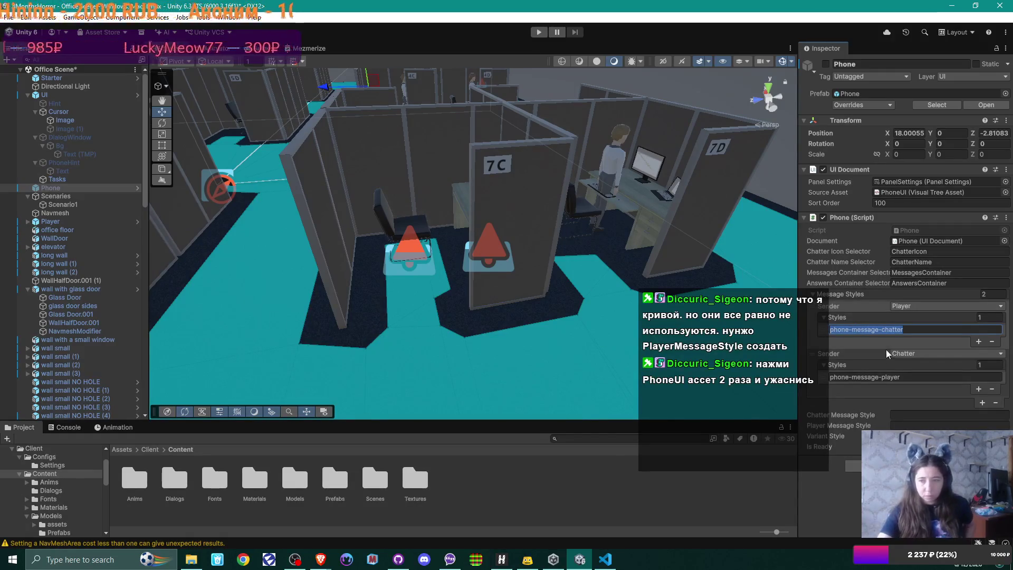
pyautogui.click(934, 238)
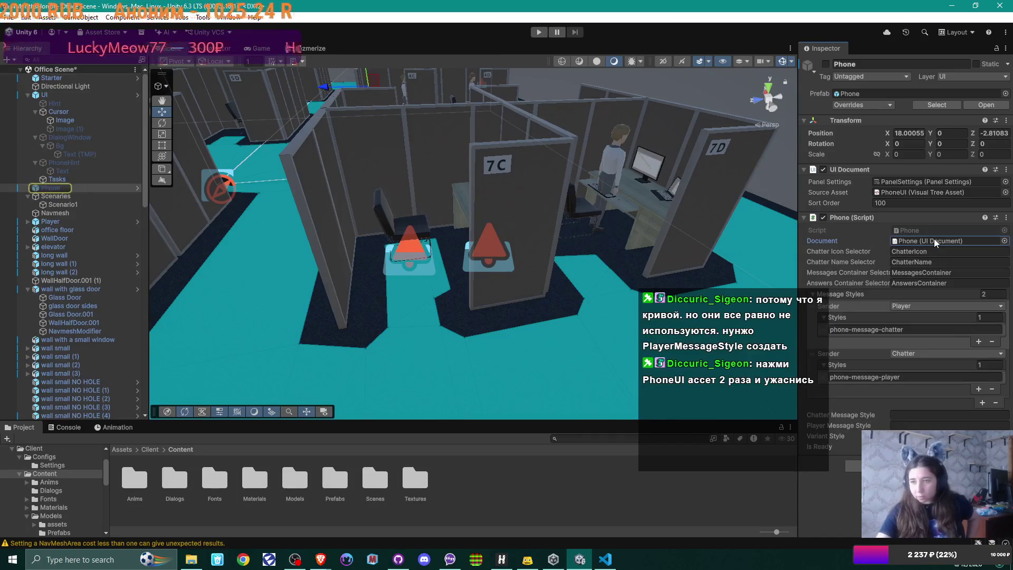
# Frame the Phone object in the Scene and open its prefab for editing.
pyautogui.doubleClick(87, 186)
pyautogui.doubleClick(54, 189)
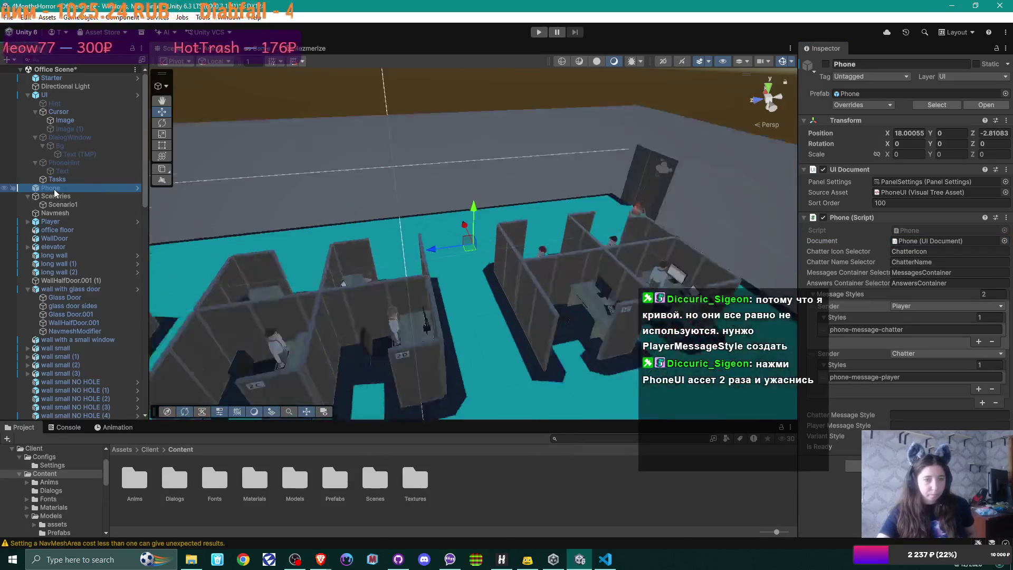
pyautogui.click(137, 189)
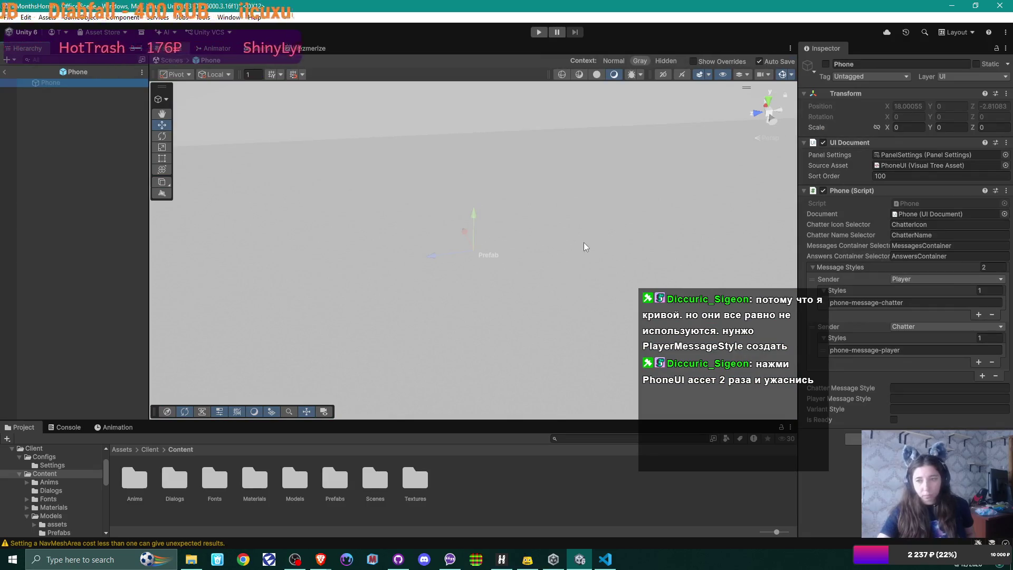
# Check the Phone script's UI Document reference, orbit the view, and return to Office Scene.
pyautogui.click(953, 216)
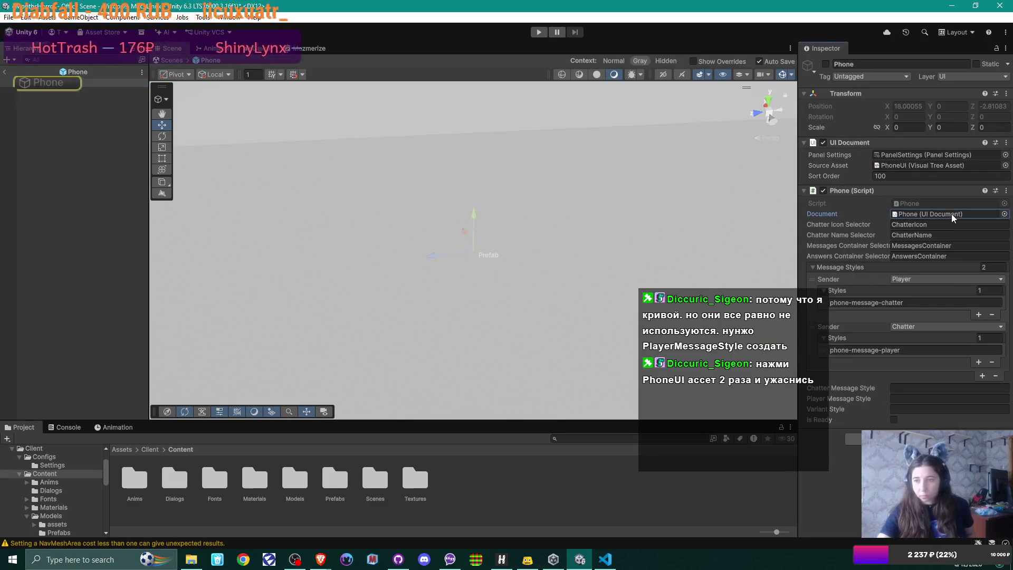
pyautogui.click(1005, 215)
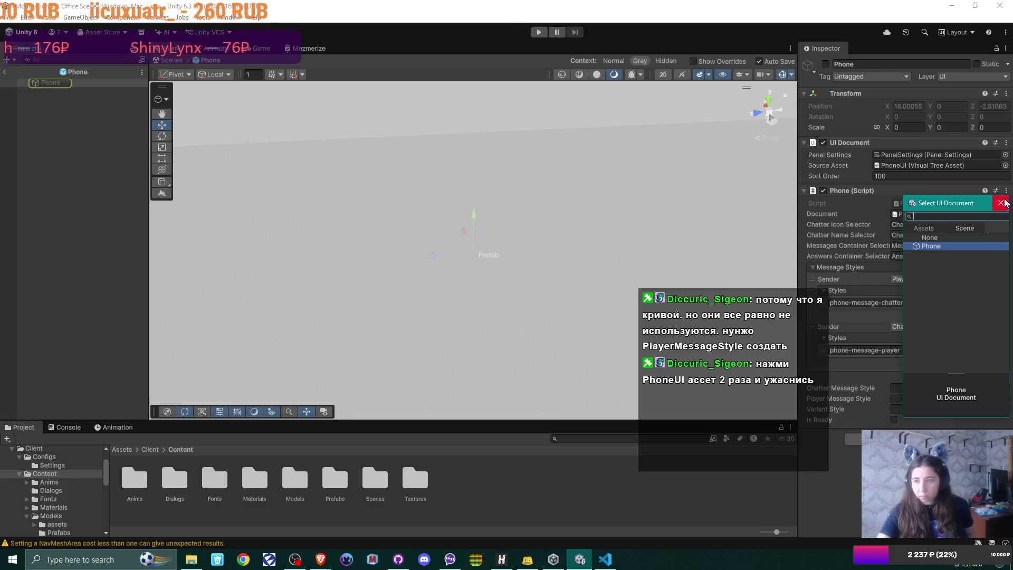
pyautogui.click(1000, 202)
pyautogui.click(897, 213)
pyautogui.moveTo(550, 225)
pyautogui.mouseDown()
pyautogui.moveTo(509, 158)
pyautogui.moveTo(437, 106)
pyautogui.moveTo(520, 144)
pyautogui.moveTo(256, 205)
pyautogui.moveTo(671, 282)
pyautogui.moveTo(369, 262)
pyautogui.moveTo(572, 283)
pyautogui.moveTo(350, 296)
pyautogui.moveTo(593, 289)
pyautogui.moveTo(626, 300)
pyautogui.moveTo(454, 298)
pyautogui.mouseUp()
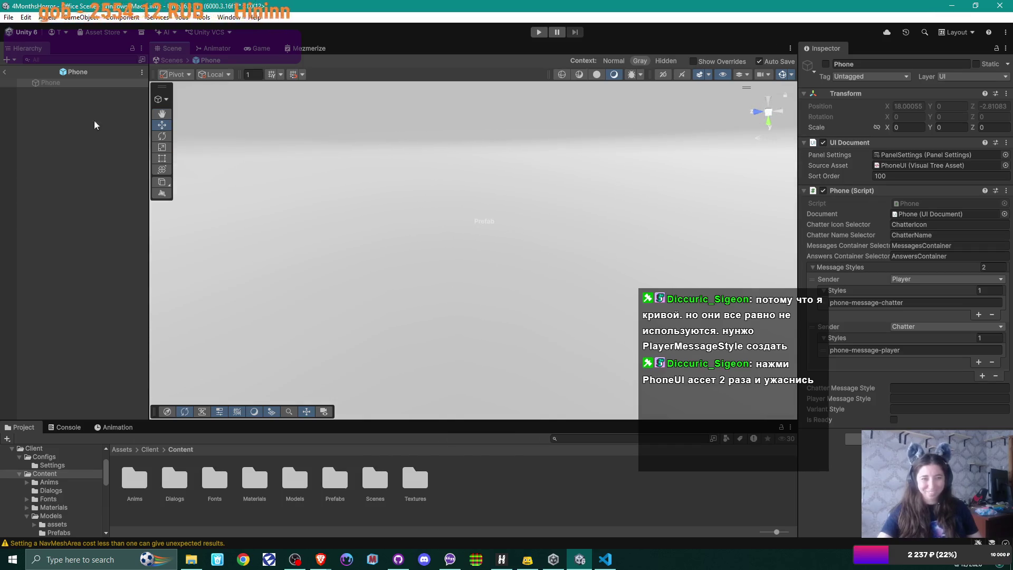
pyautogui.click(4, 72)
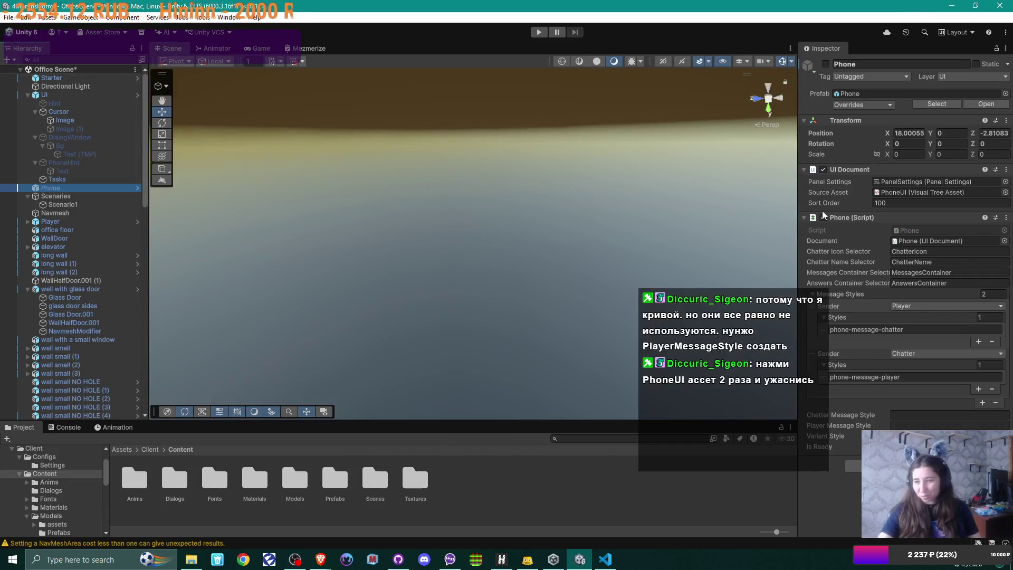
# Review the available UI Document choices and scroll through the Project folders.
pyautogui.click(1004, 241)
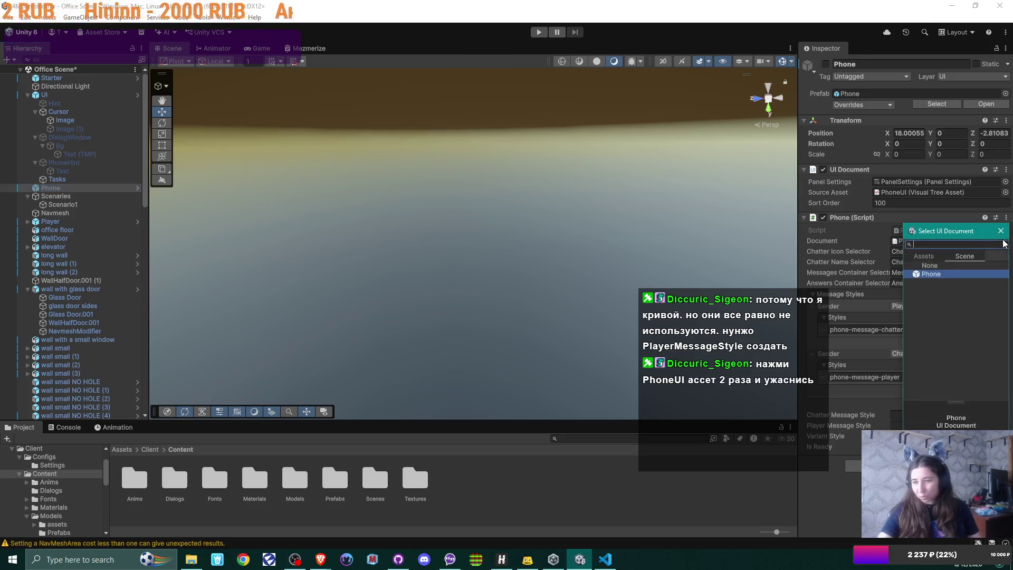
pyautogui.click(920, 244)
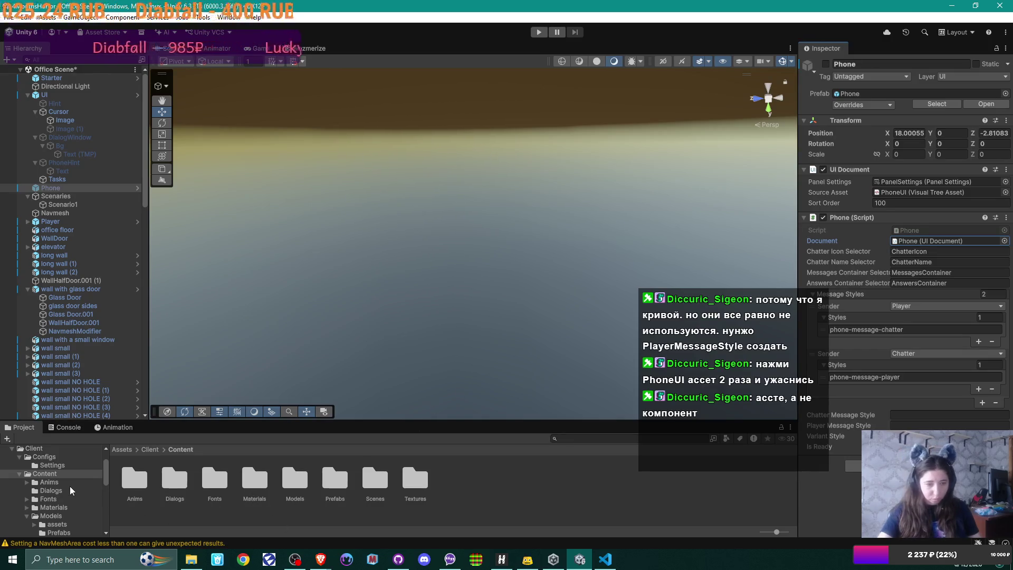
pyautogui.scroll(-4, 70, 486)
pyautogui.scroll(-2, 69, 486)
pyautogui.scroll(6, 70, 485)
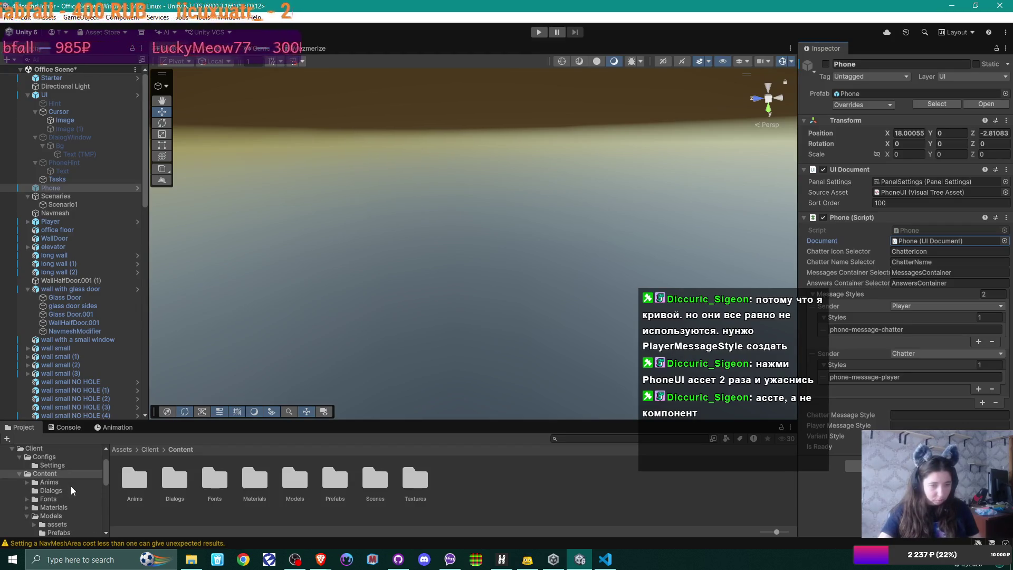
pyautogui.scroll(-8, 71, 485)
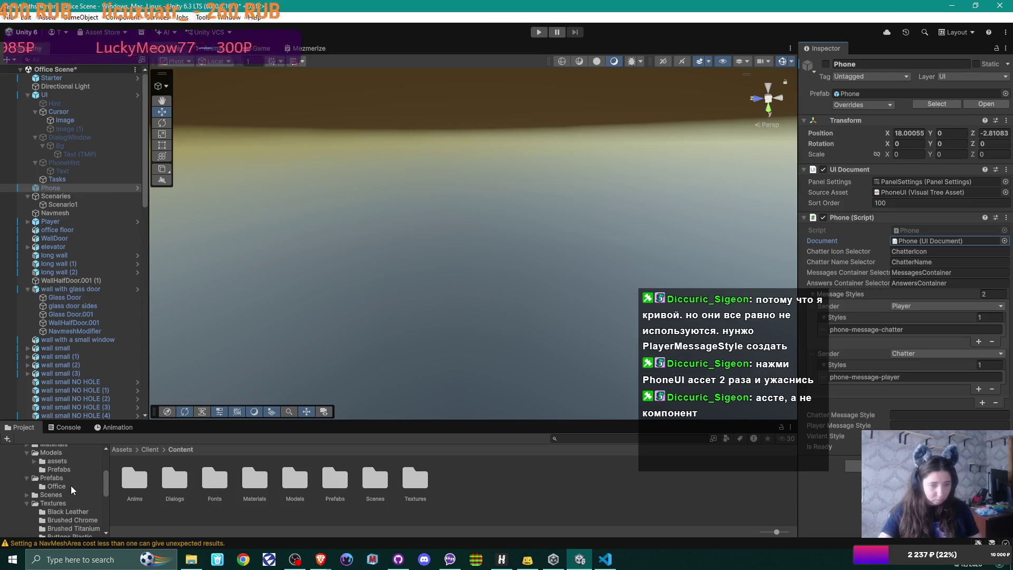
pyautogui.scroll(-6, 71, 486)
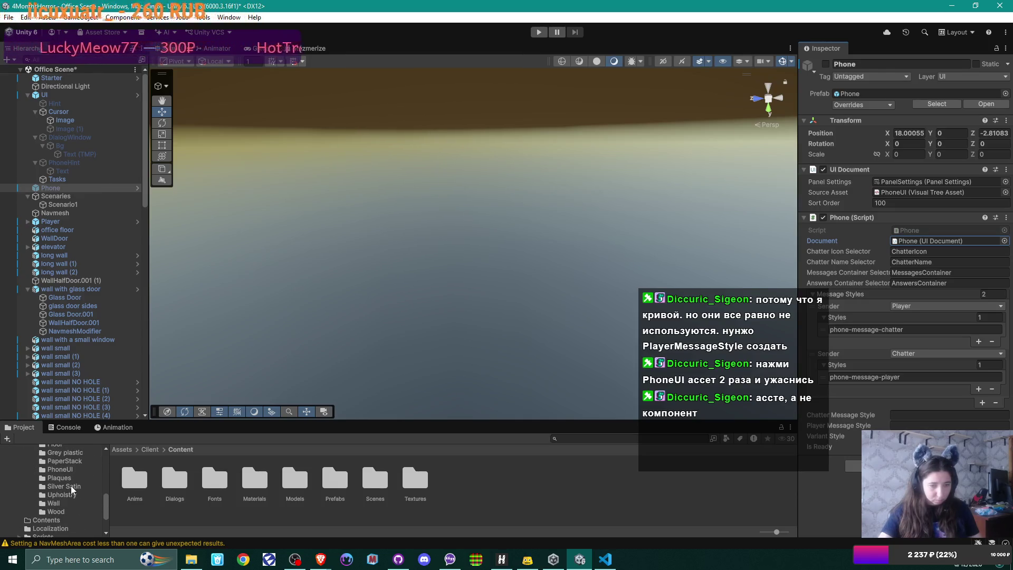
pyautogui.scroll(-3, 71, 486)
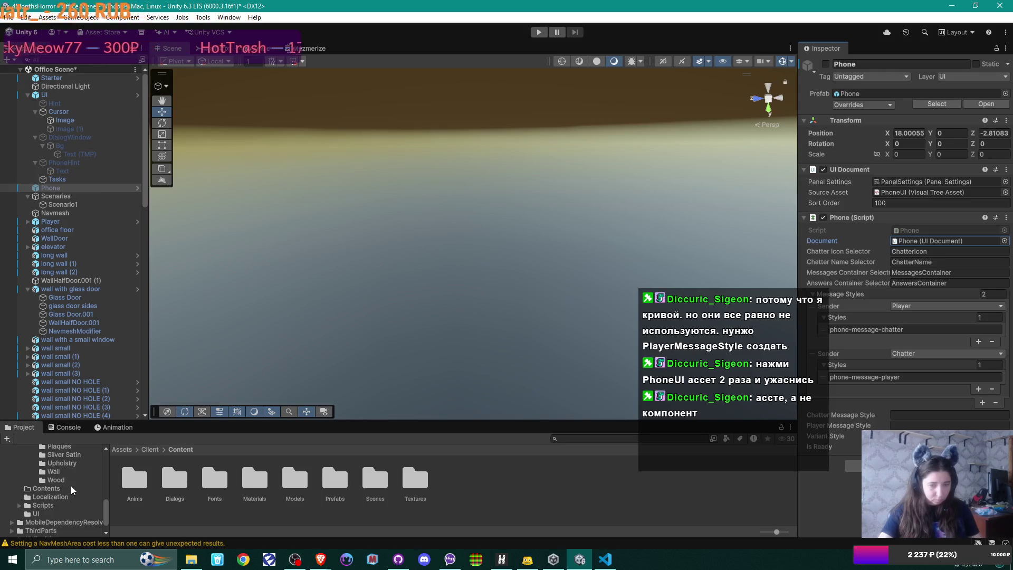
# Browse the Prefabs/Office and UI Toolkit folders, returning to the Assets root.
pyautogui.doubleClick(332, 479)
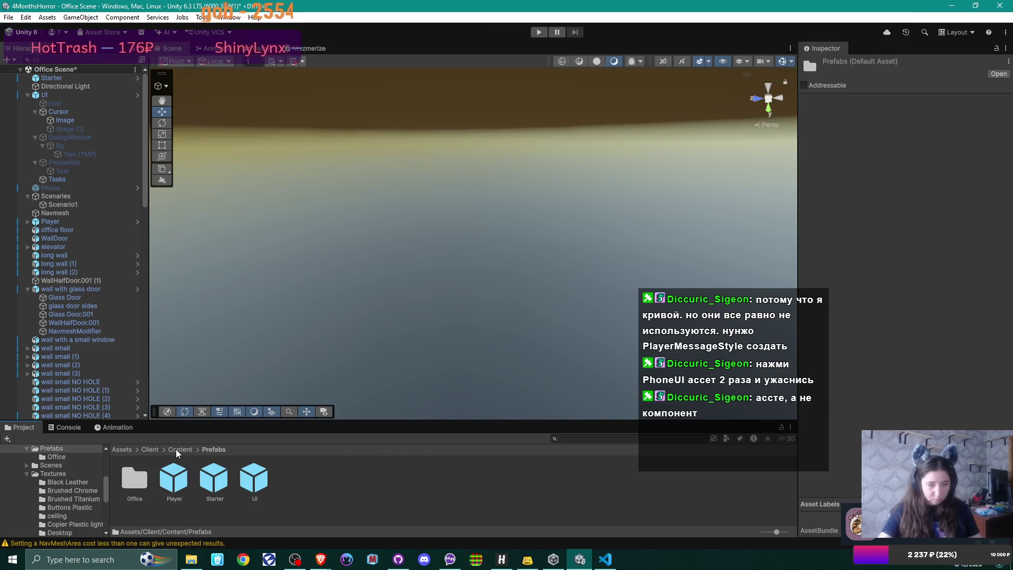
pyautogui.doubleClick(136, 477)
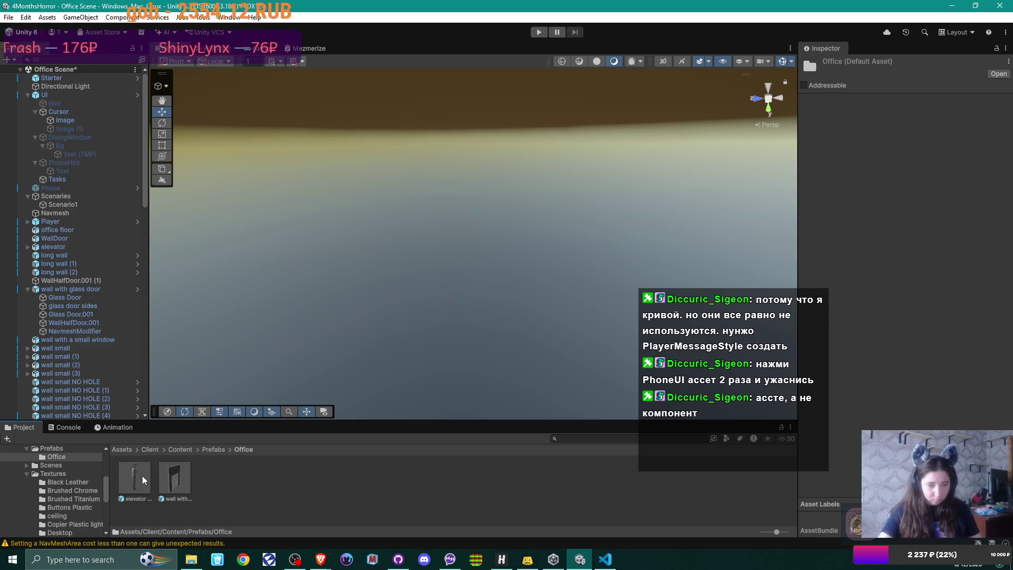
pyautogui.click(211, 449)
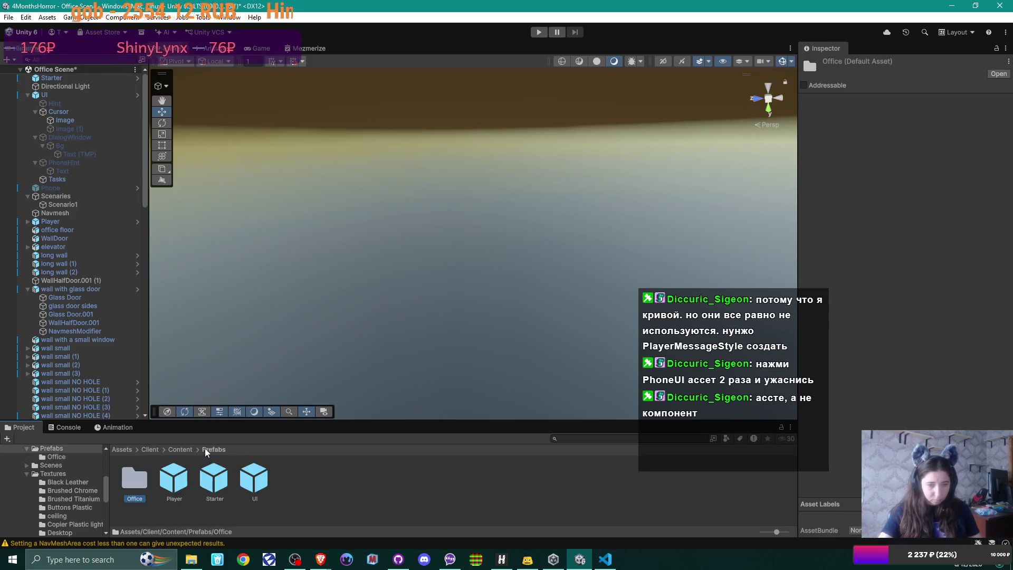
pyautogui.click(178, 450)
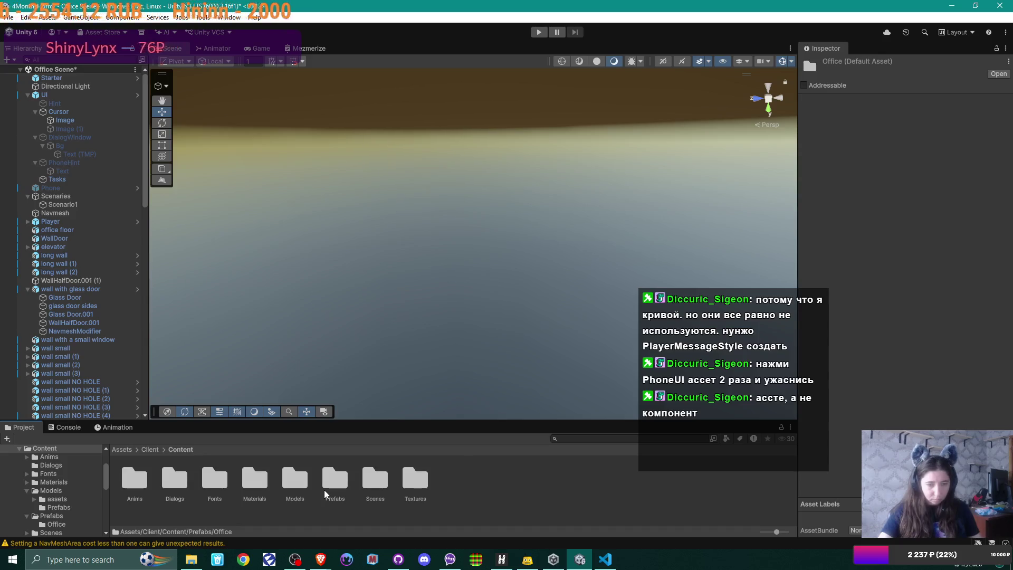
pyautogui.click(118, 449)
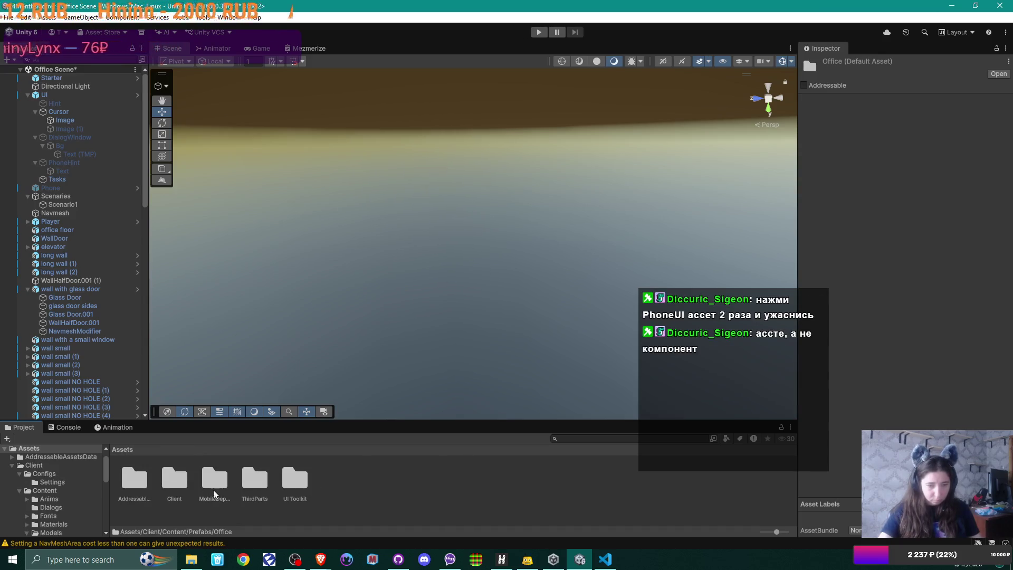
pyautogui.click(294, 481)
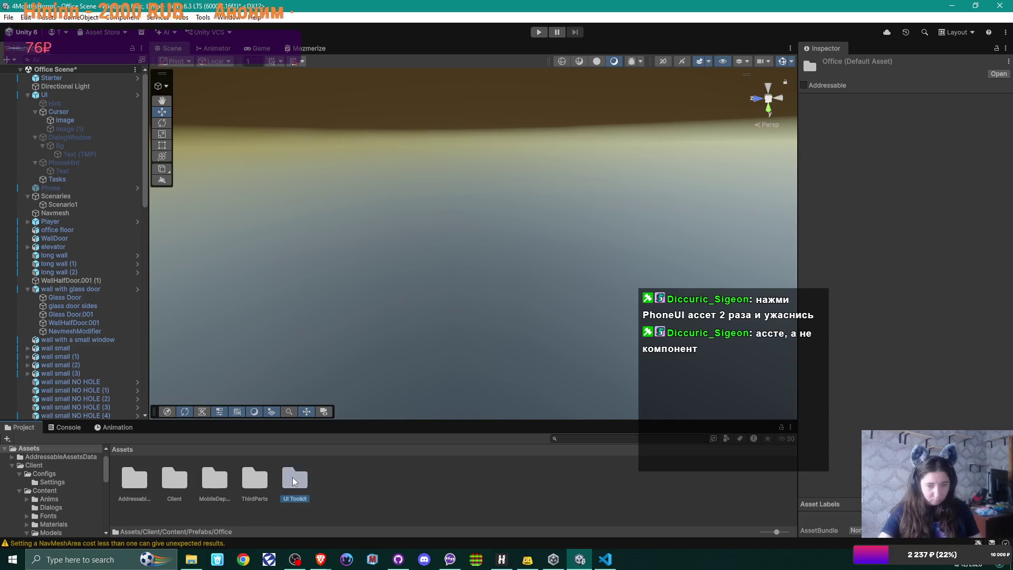
pyautogui.doubleClick(294, 481)
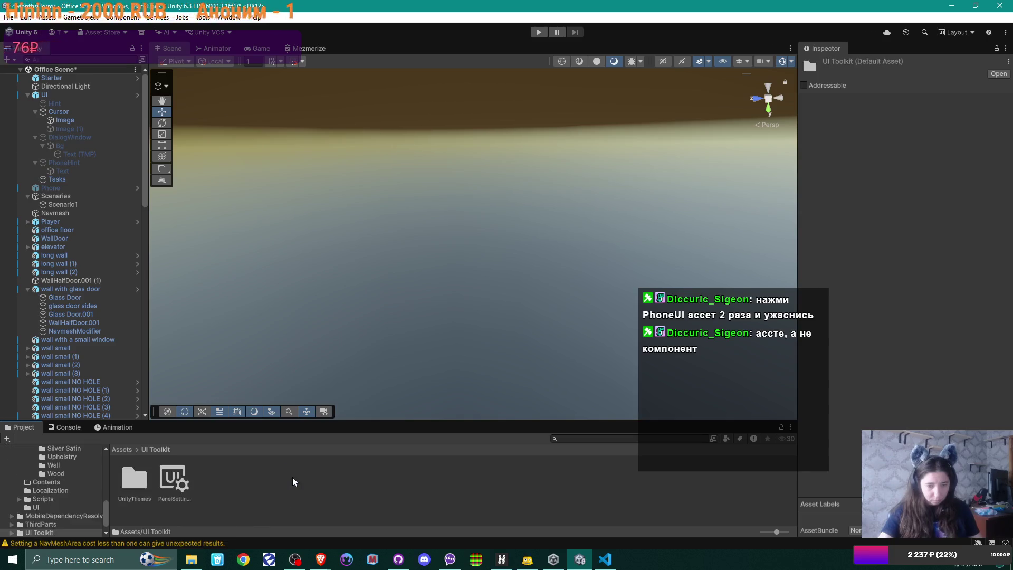
pyautogui.click(123, 449)
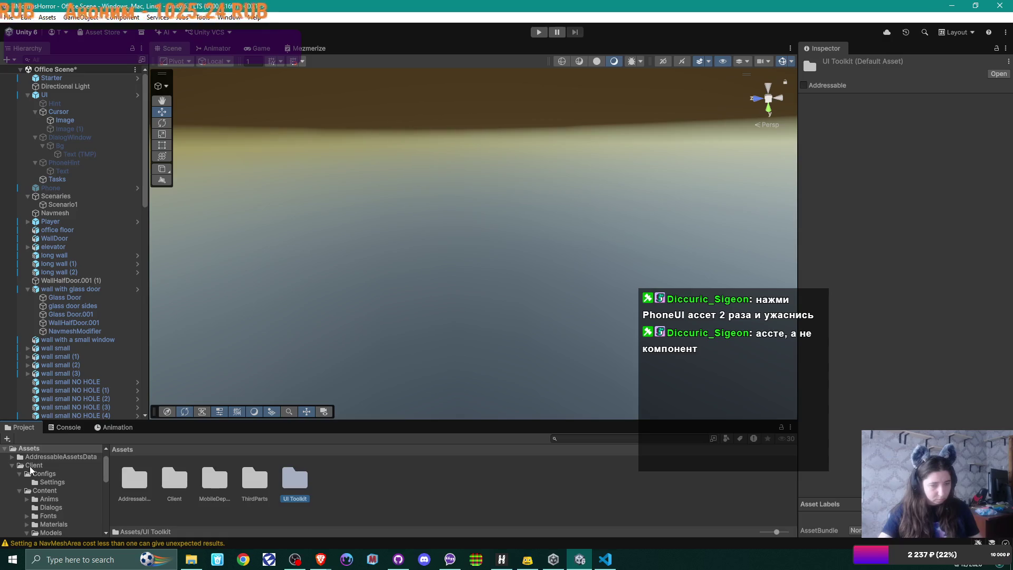
# View the PhoneUI textures, then open Assets/Client/UI and inspect the PhoneUI visual tree asset.
pyautogui.scroll(-3, 62, 485)
pyautogui.scroll(-10, 62, 484)
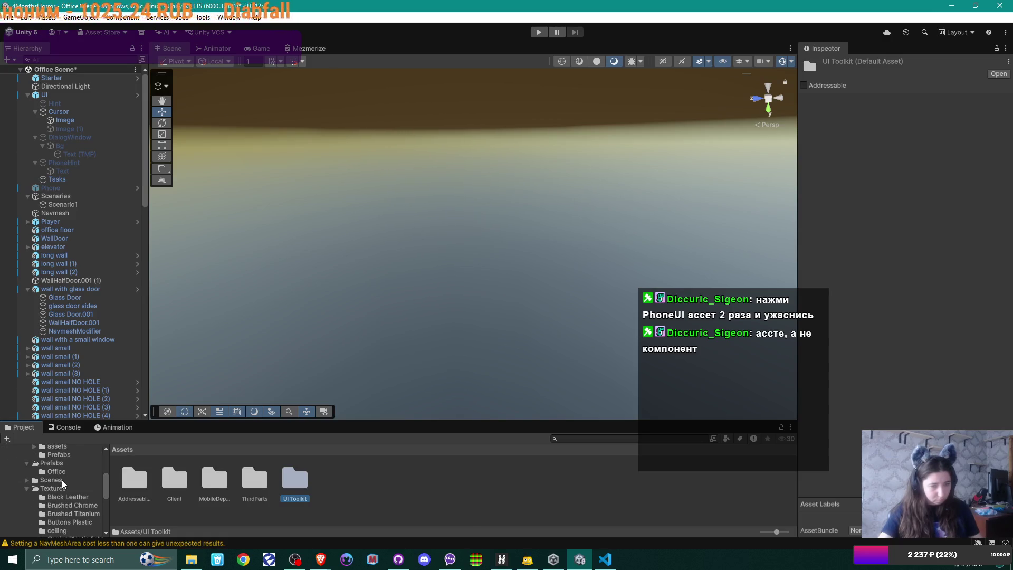
pyautogui.scroll(-3, 62, 484)
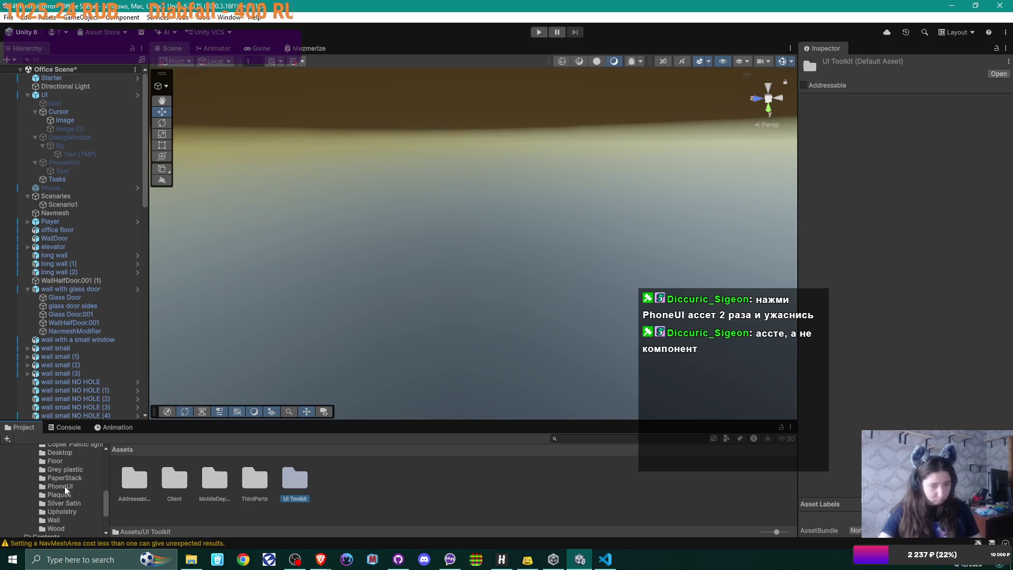
pyautogui.click(63, 486)
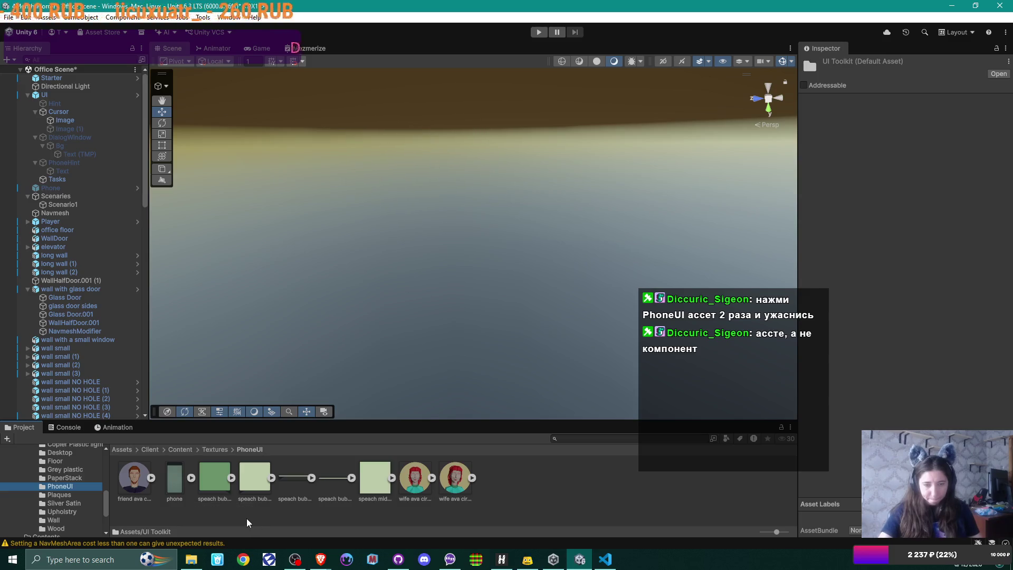
pyautogui.scroll(-3, 59, 504)
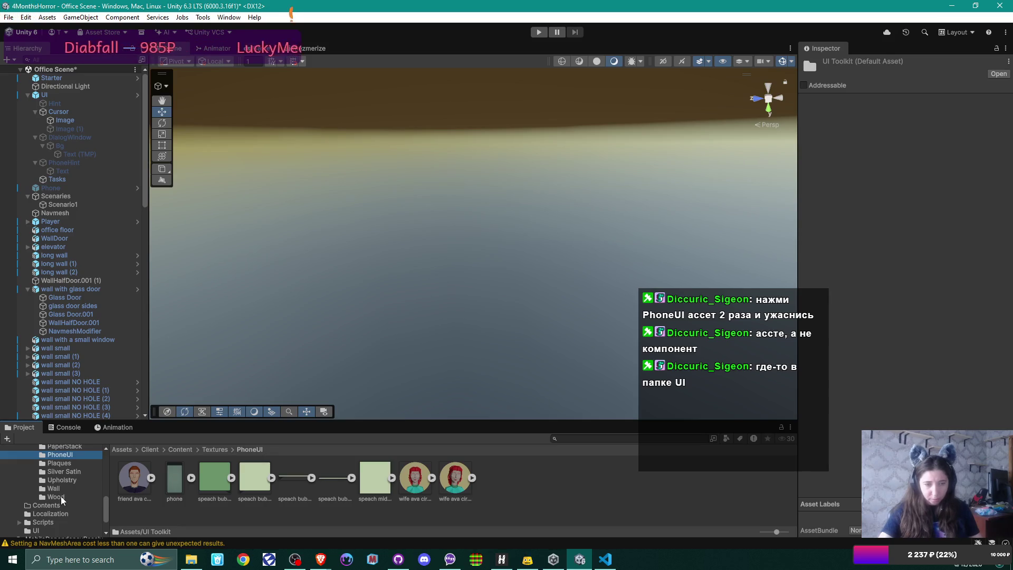
pyautogui.click(42, 530)
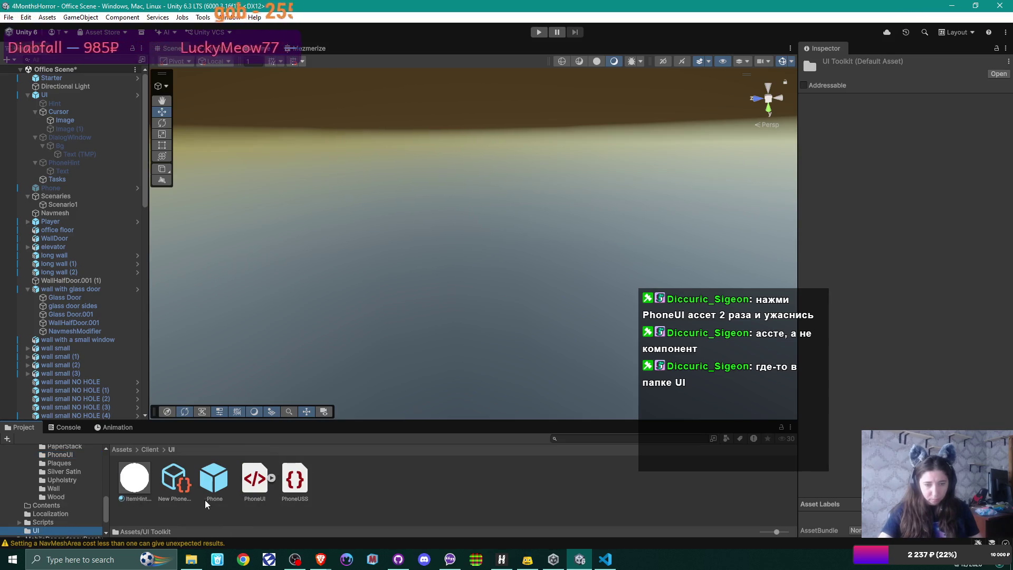
pyautogui.click(172, 481)
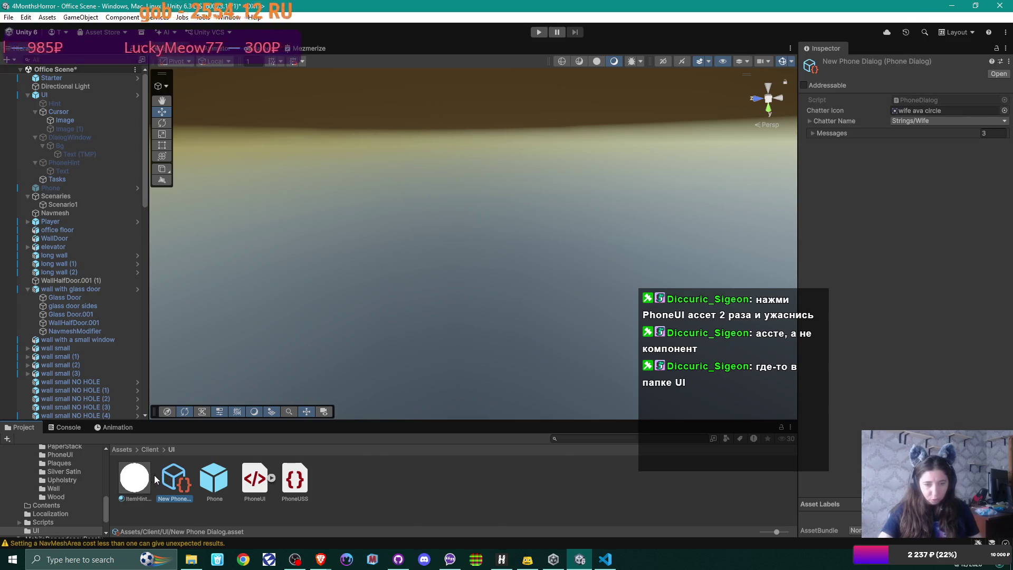
pyautogui.click(253, 480)
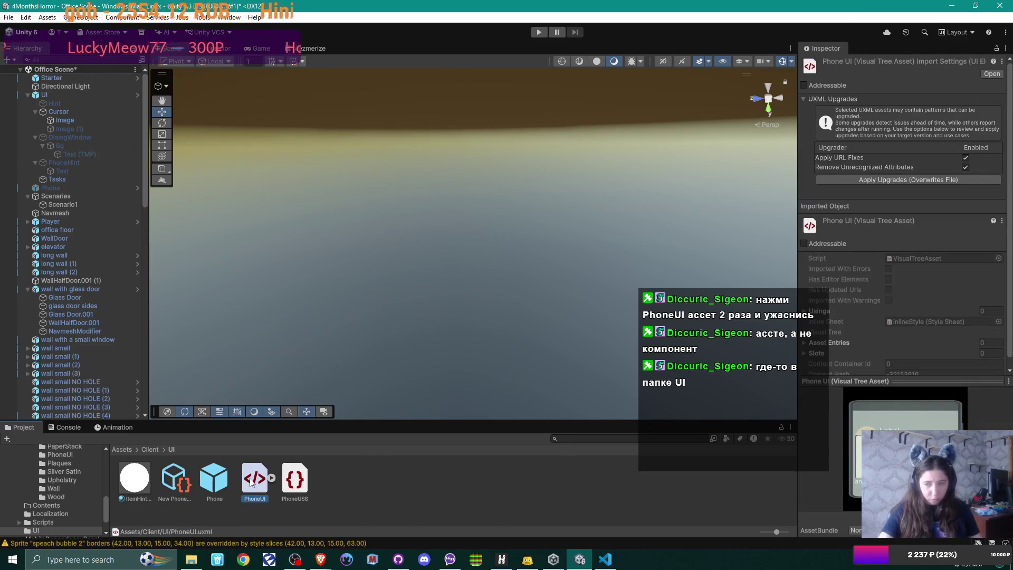
# Open PhoneUI.uxml in UI Builder, select #Messager, and expand its Position properties.
pyautogui.doubleClick(251, 480)
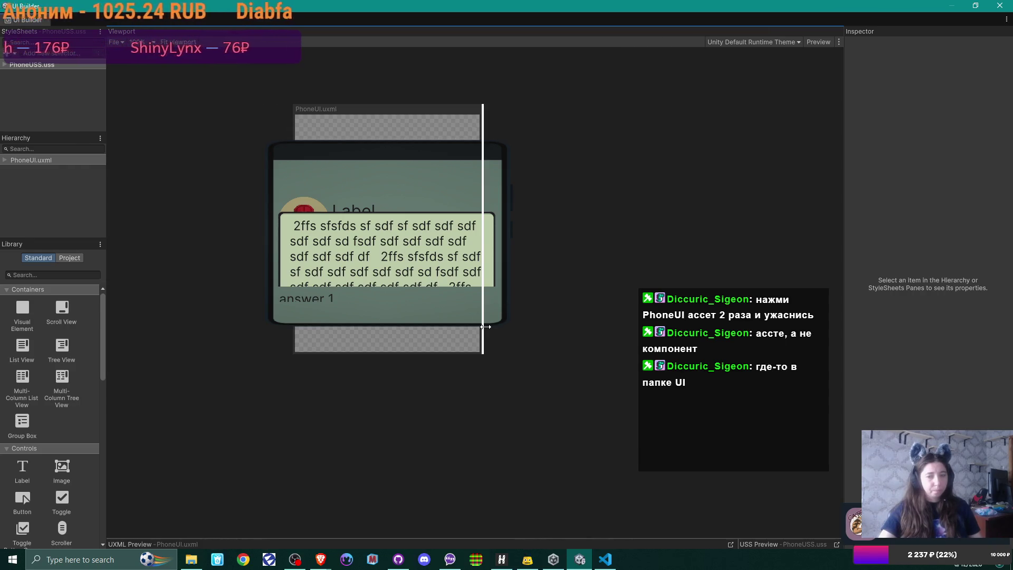
pyautogui.click(499, 316)
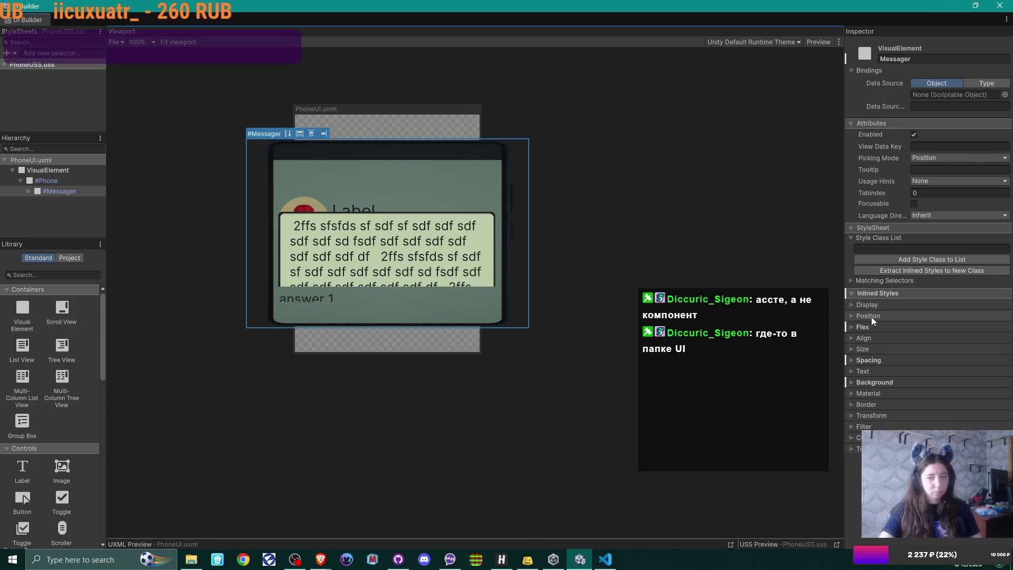
pyautogui.click(854, 315)
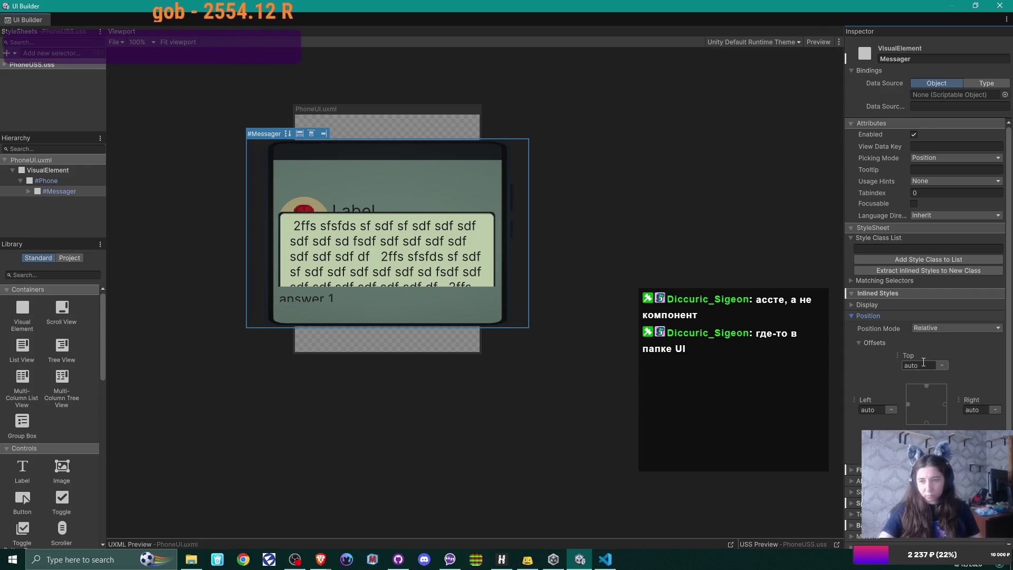
# Keep the Messager's Top offset on auto, collapse Offsets, and expand Border.
pyautogui.click(945, 362)
pyautogui.click(943, 365)
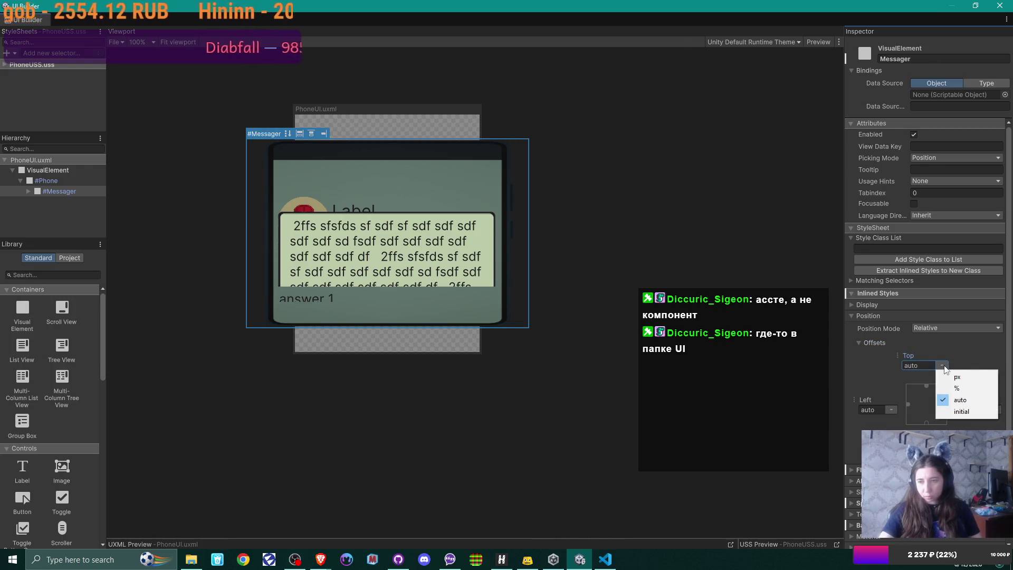
pyautogui.click(961, 357)
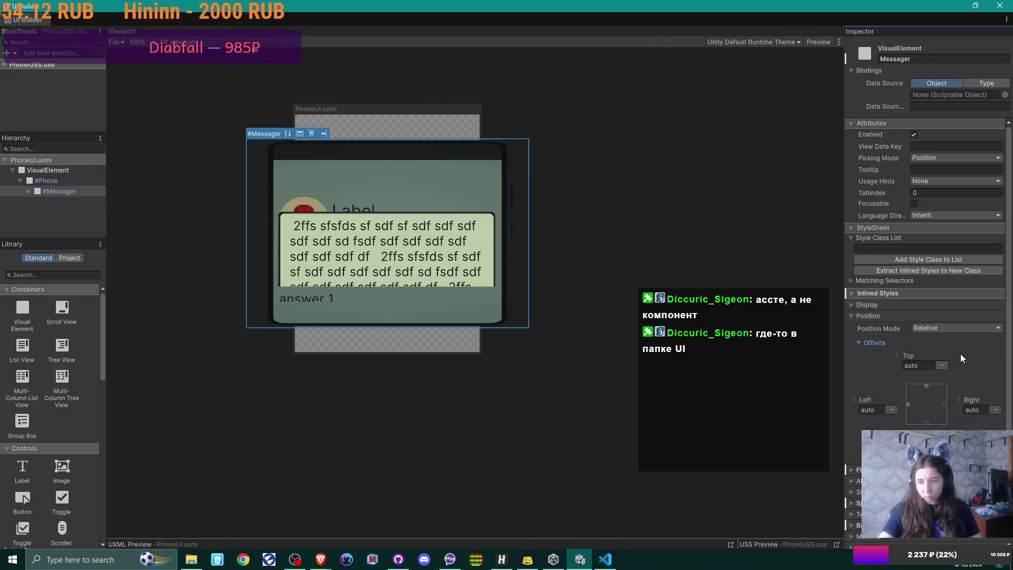
pyautogui.click(858, 342)
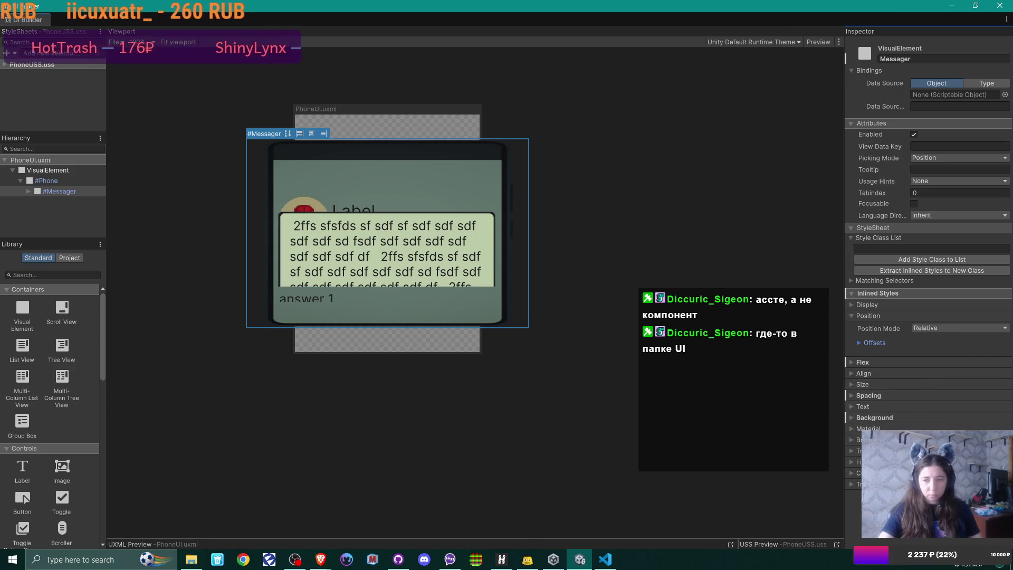
pyautogui.click(850, 440)
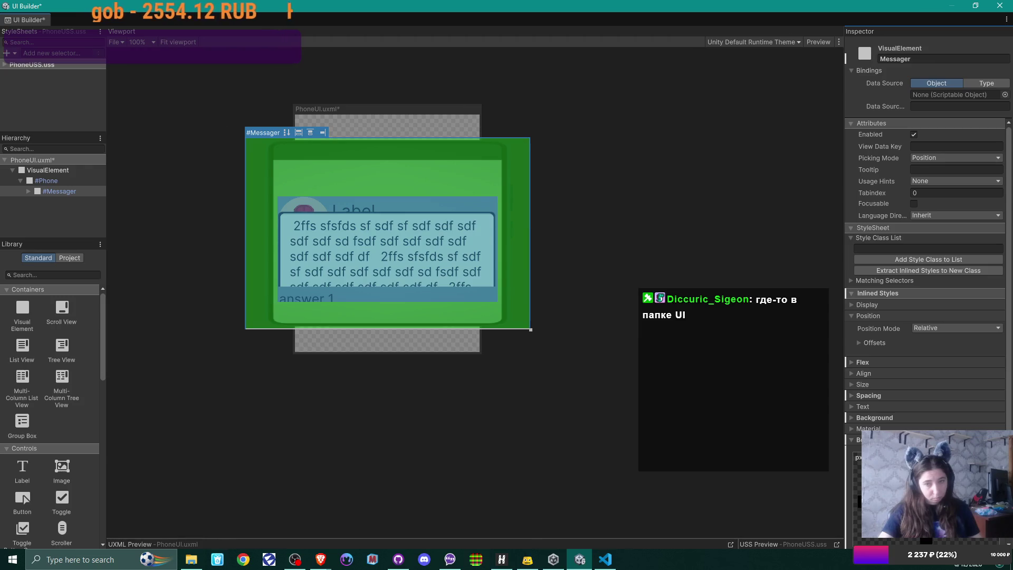
# Nudge the #Messager corner handle to resize it slightly, then toggle the Border, Size and Display foldouts.
pyautogui.moveTo(529, 327); pyautogui.dragTo(530, 329)
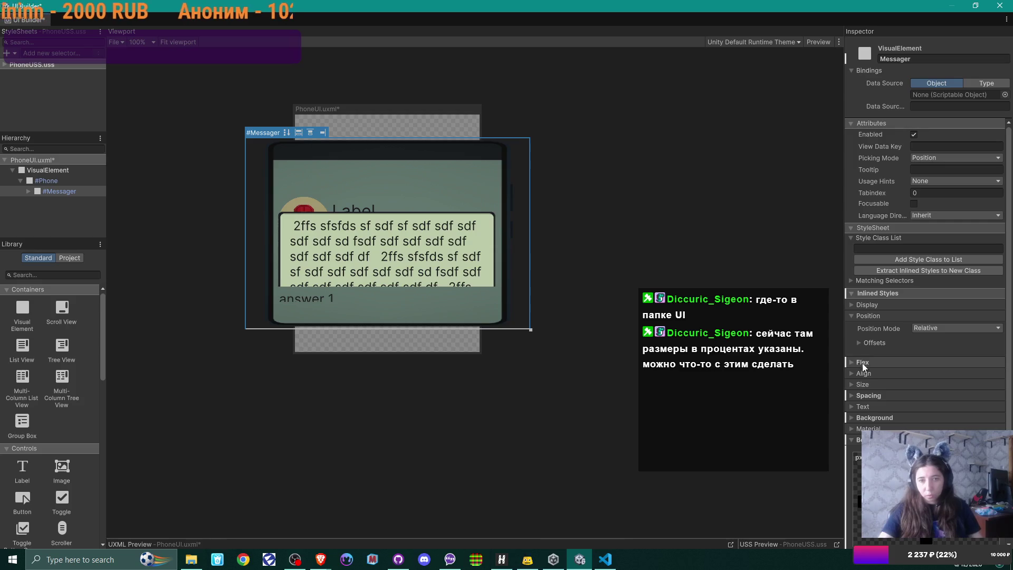
pyautogui.click(851, 440)
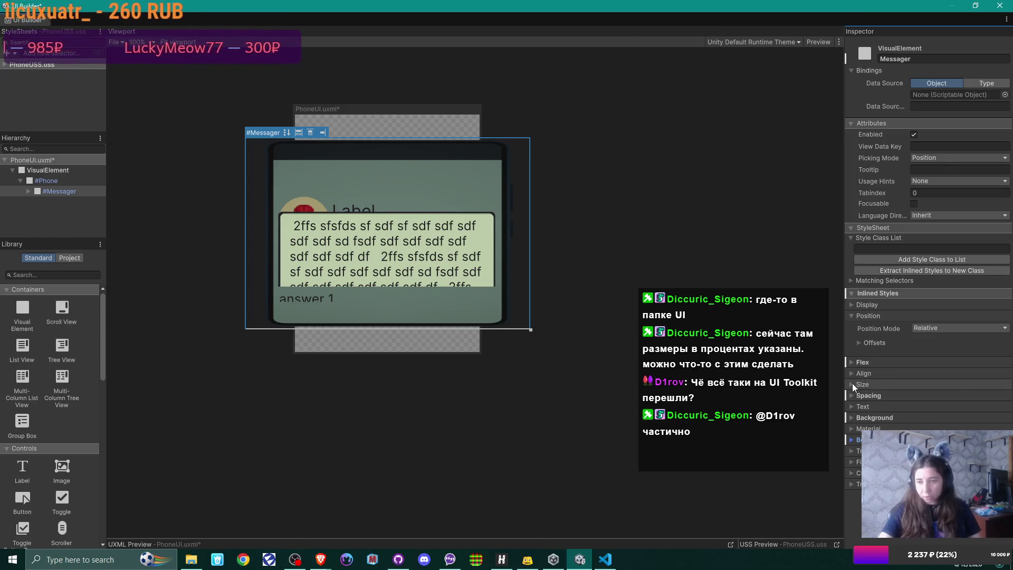
pyautogui.click(853, 383)
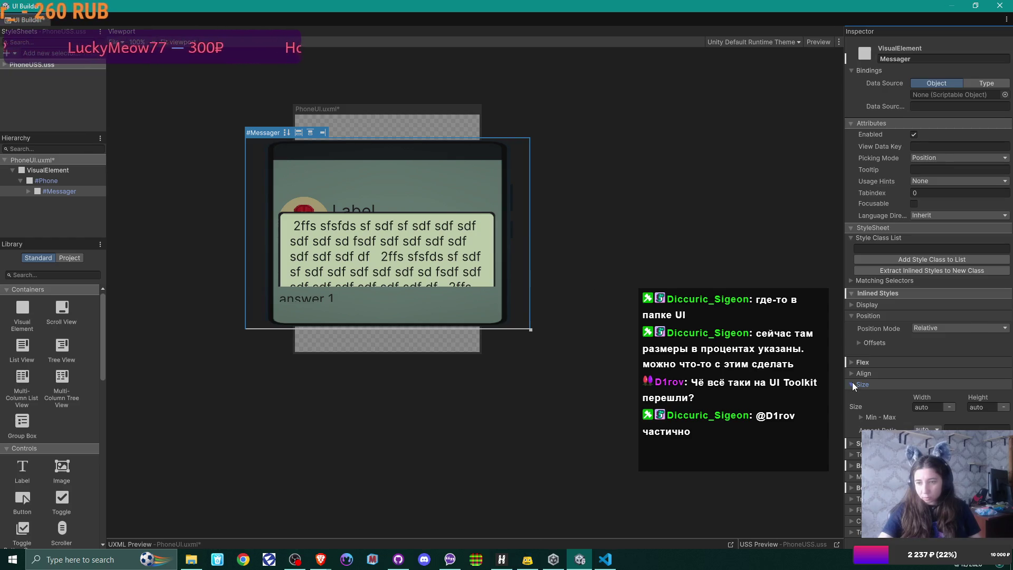
pyautogui.click(852, 383)
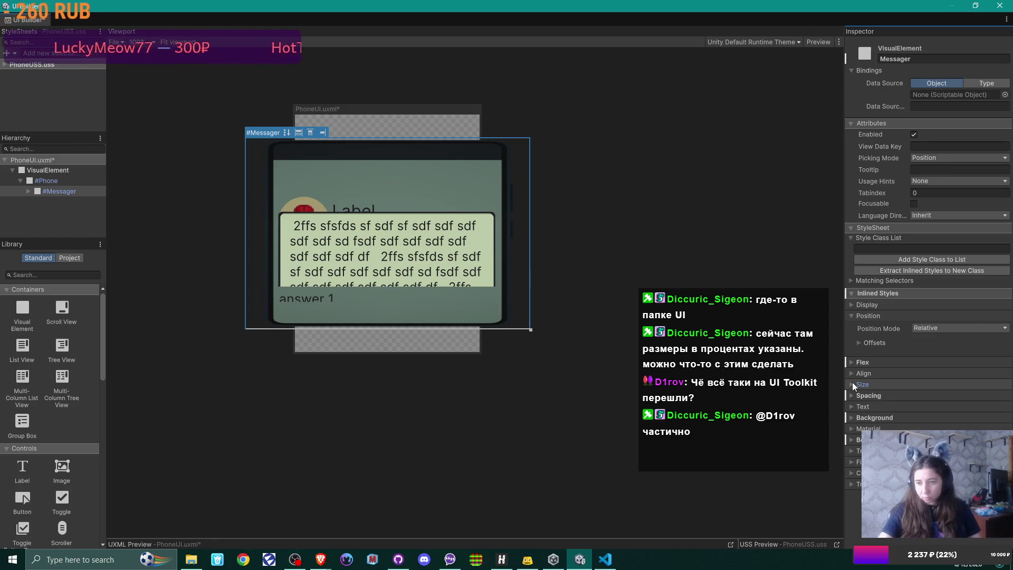
pyautogui.click(853, 304)
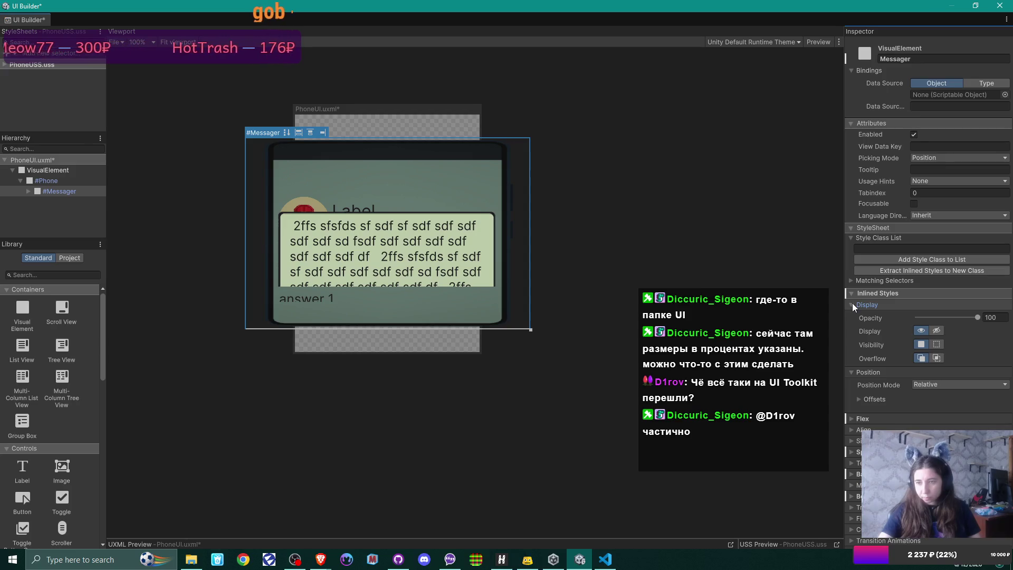
pyautogui.click(852, 305)
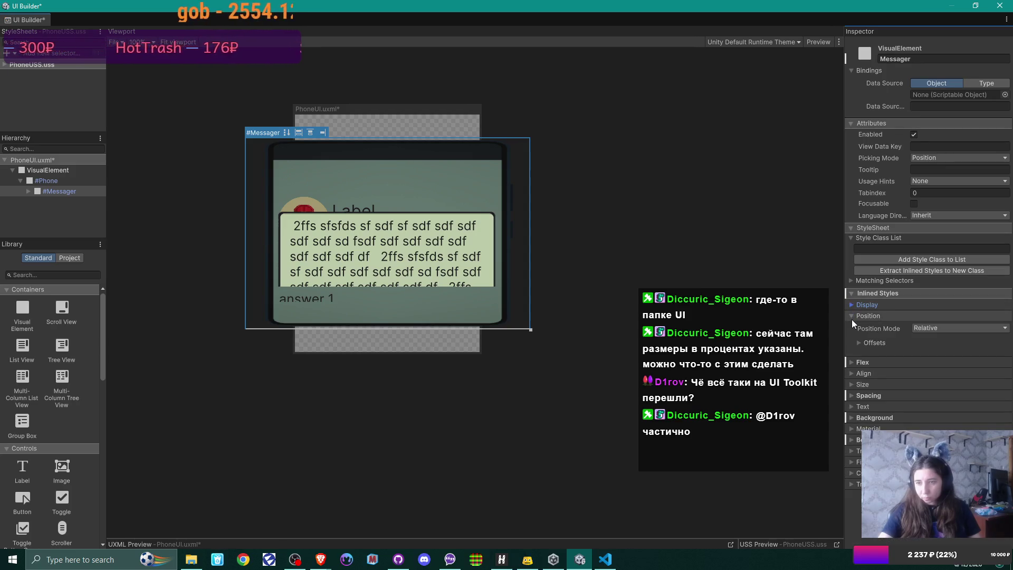
# Confirm the Top offset stays auto, check Align, and open the Spacing settings.
pyautogui.click(858, 343)
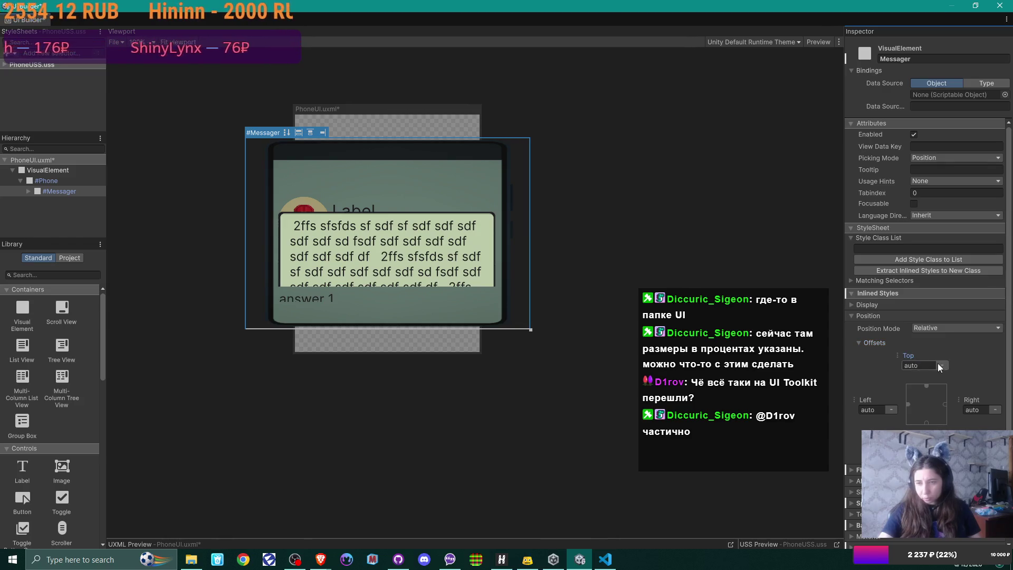
pyautogui.click(942, 366)
pyautogui.click(948, 357)
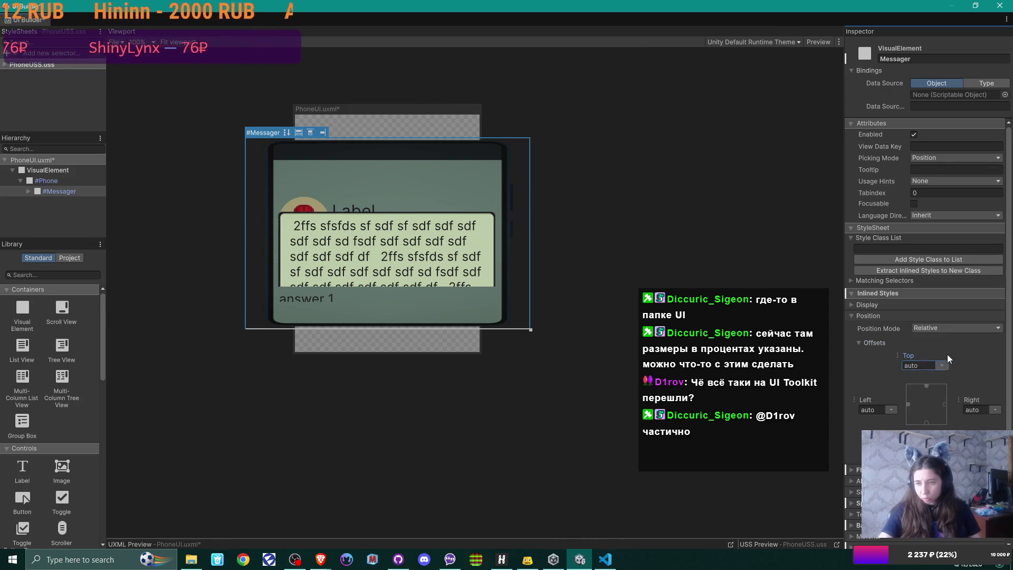
pyautogui.click(859, 341)
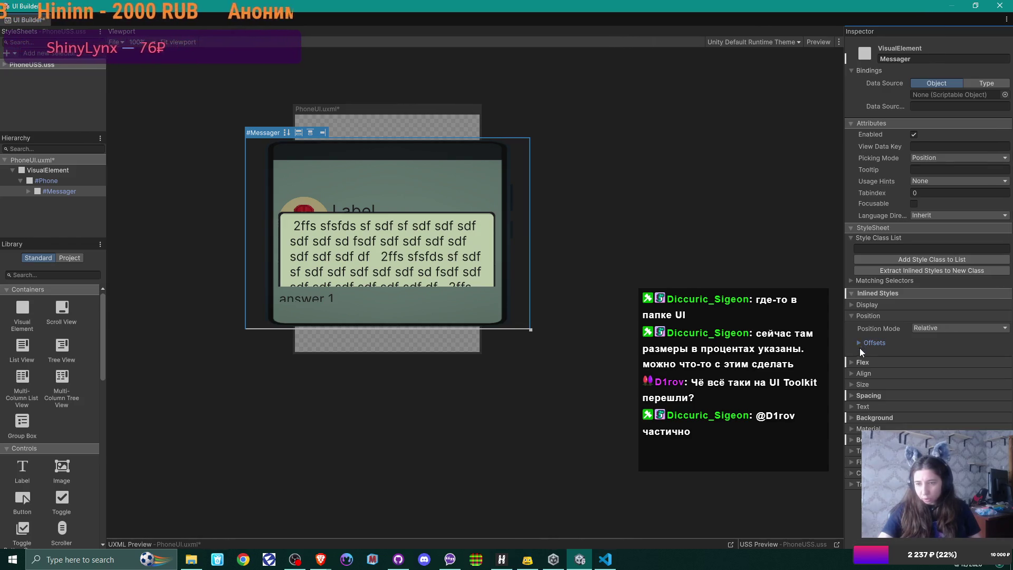
pyautogui.click(850, 374)
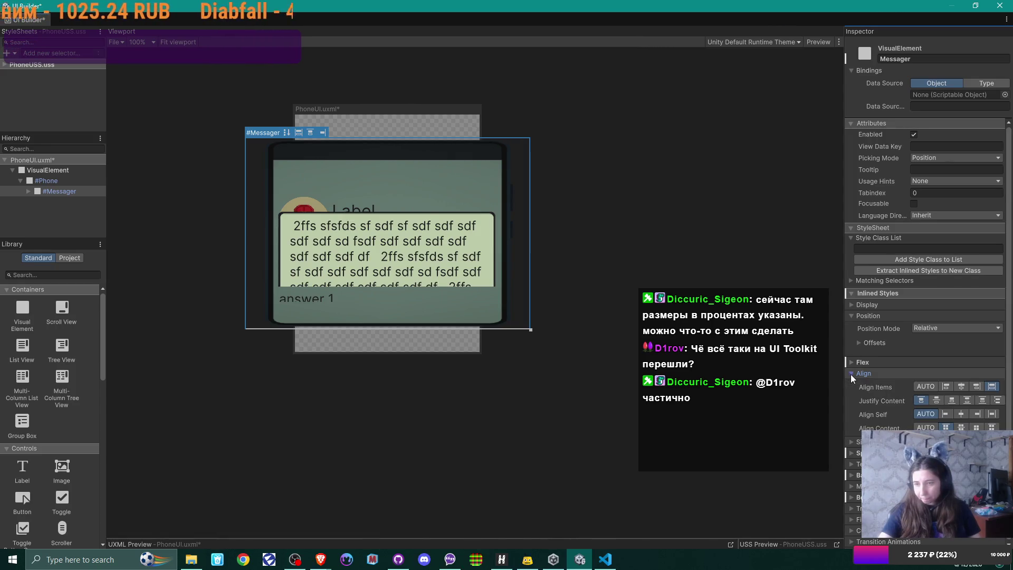
pyautogui.click(851, 374)
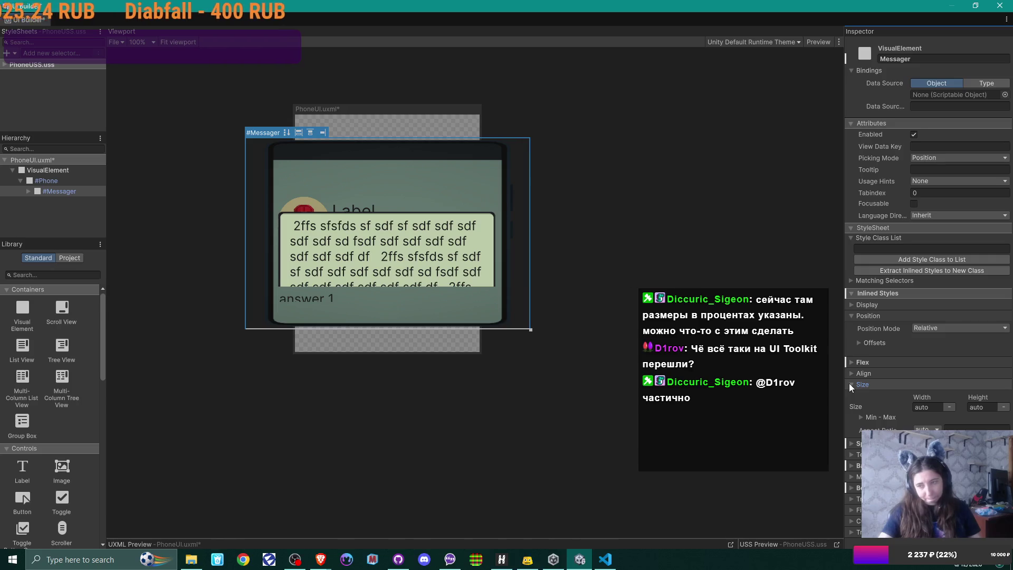
pyautogui.click(850, 383)
pyautogui.click(850, 395)
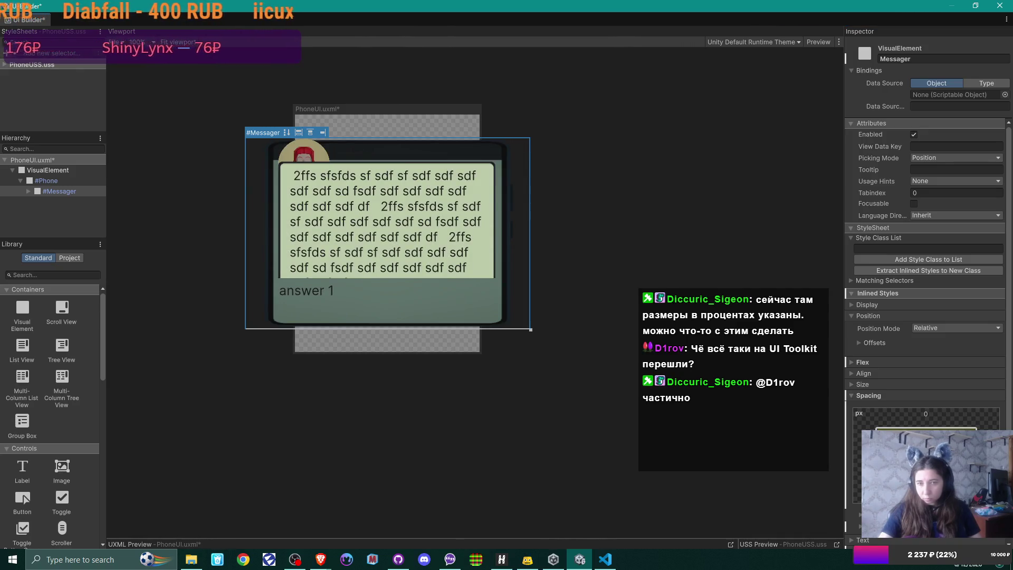
# Collapse the Messager's Spacing settings.
pyautogui.click(851, 395)
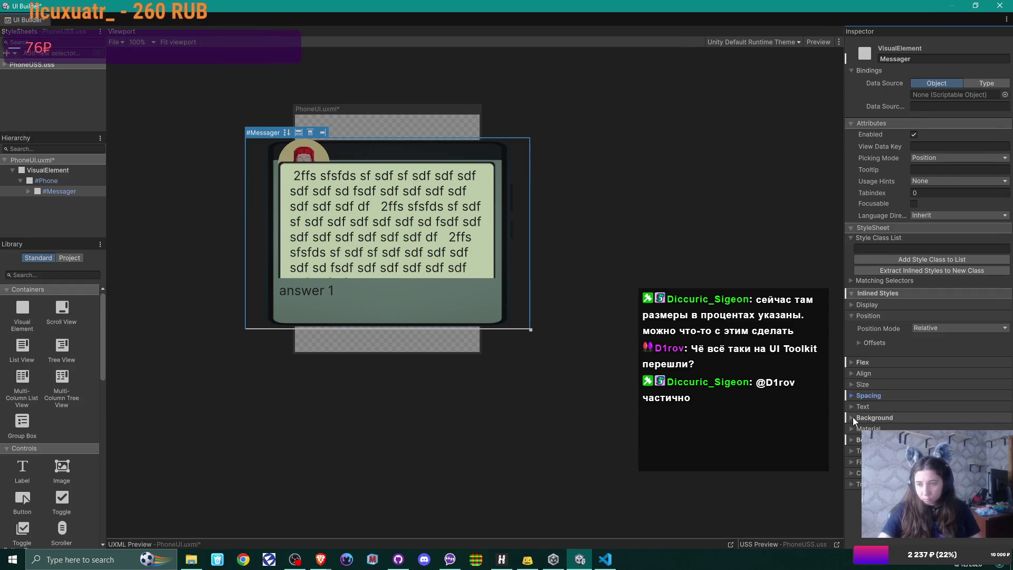
# Review the Messager's Background image (phone texture, 100% by 100%) and Border values.
pyautogui.click(853, 417)
pyautogui.scroll(-1, 857, 419)
pyautogui.scroll(-2, 857, 420)
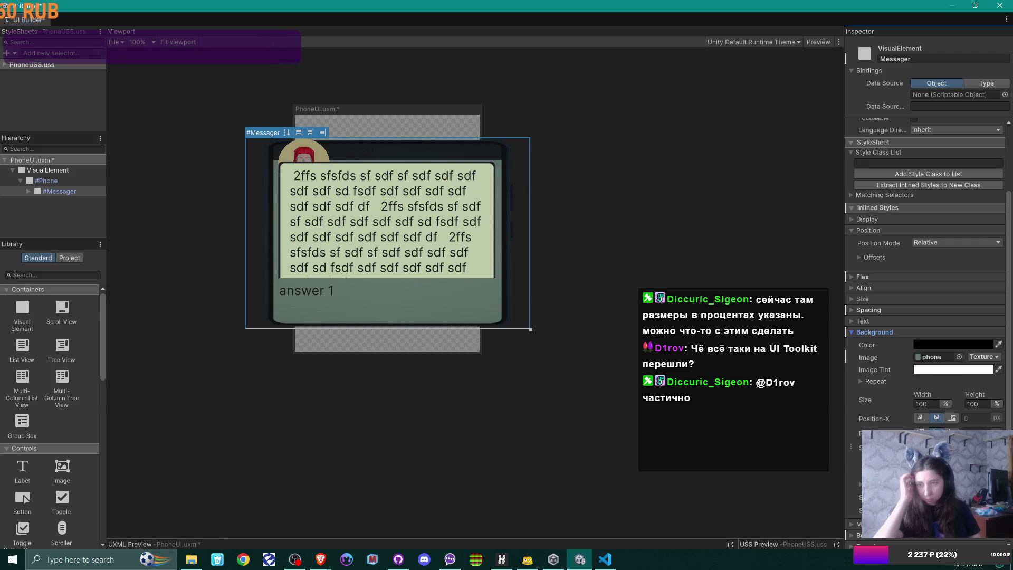
pyautogui.scroll(-1, 898, 382)
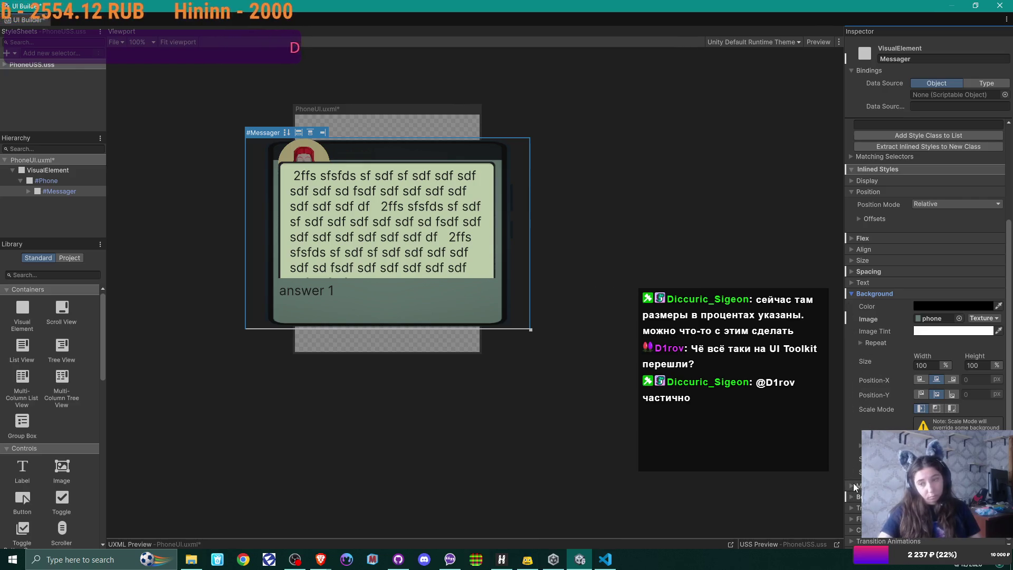
pyautogui.scroll(-2, 885, 415)
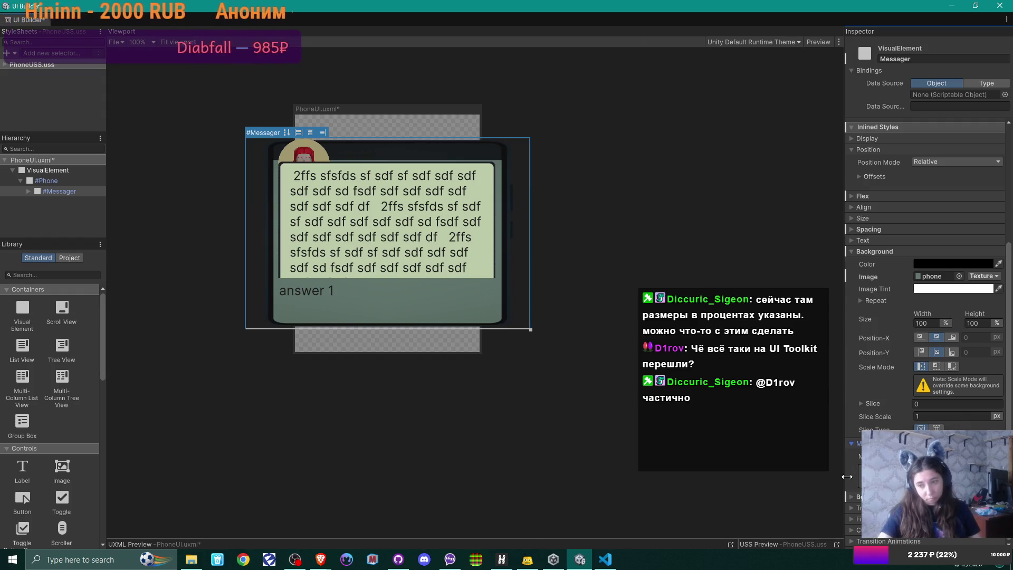
pyautogui.click(851, 443)
pyautogui.click(852, 500)
pyautogui.scroll(-2, 855, 501)
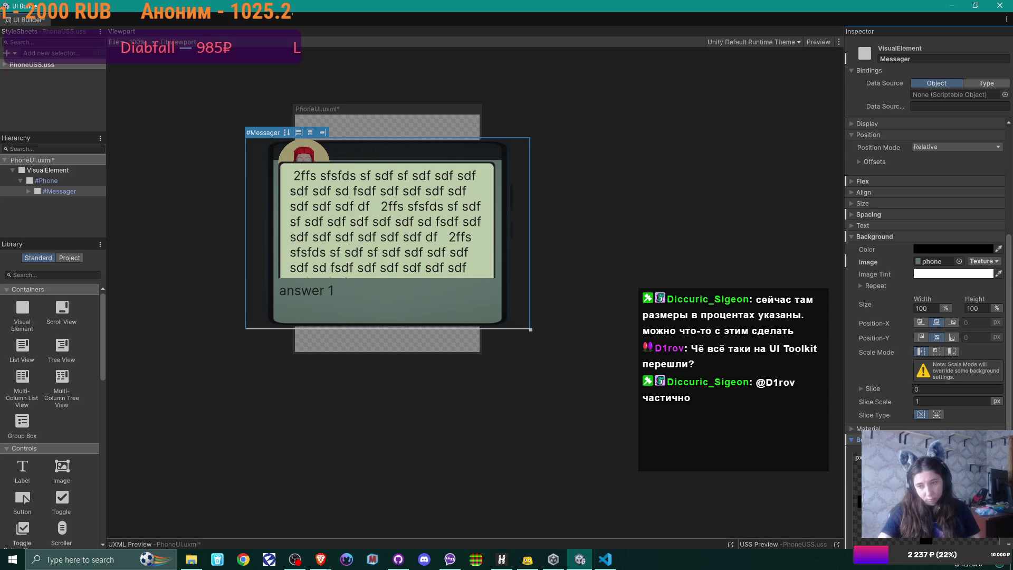
pyautogui.scroll(-1, 928, 316)
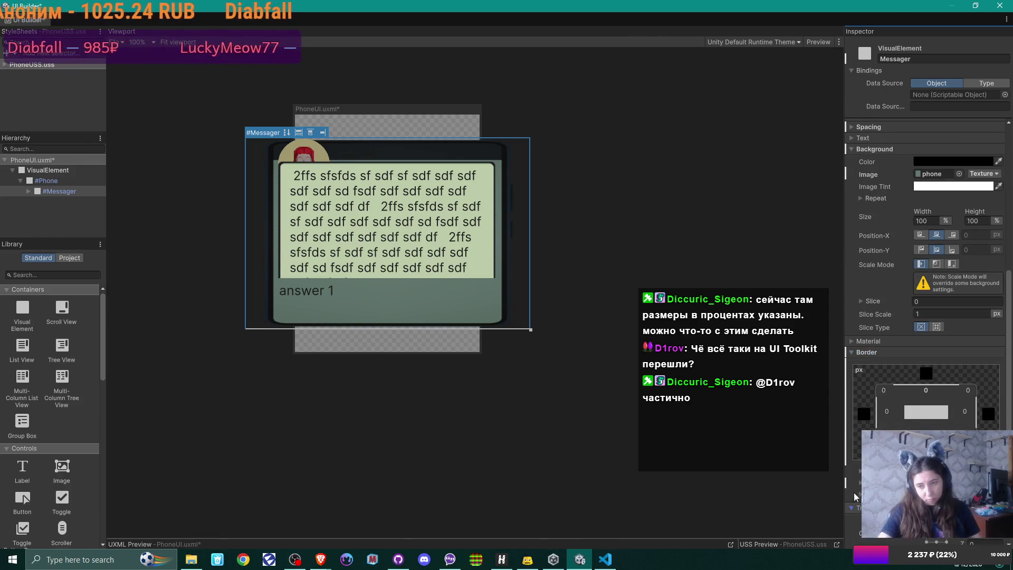
pyautogui.scroll(-3, 855, 506)
# Save PhoneUI.uxml with Ctrl+S.
pyautogui.hotkey('ctrl', 's')
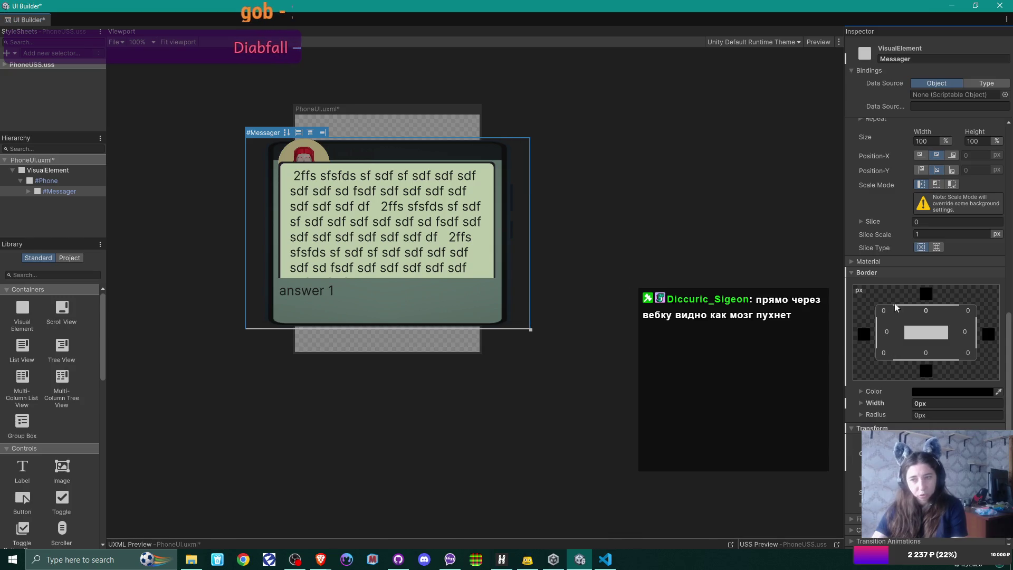
pyautogui.scroll(10, 906, 264)
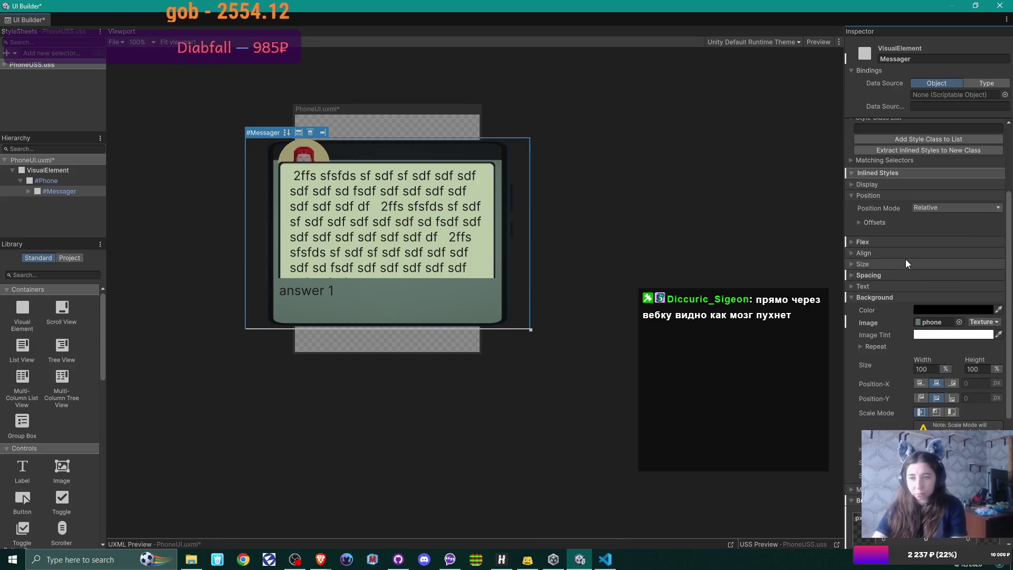
pyautogui.scroll(3, 881, 251)
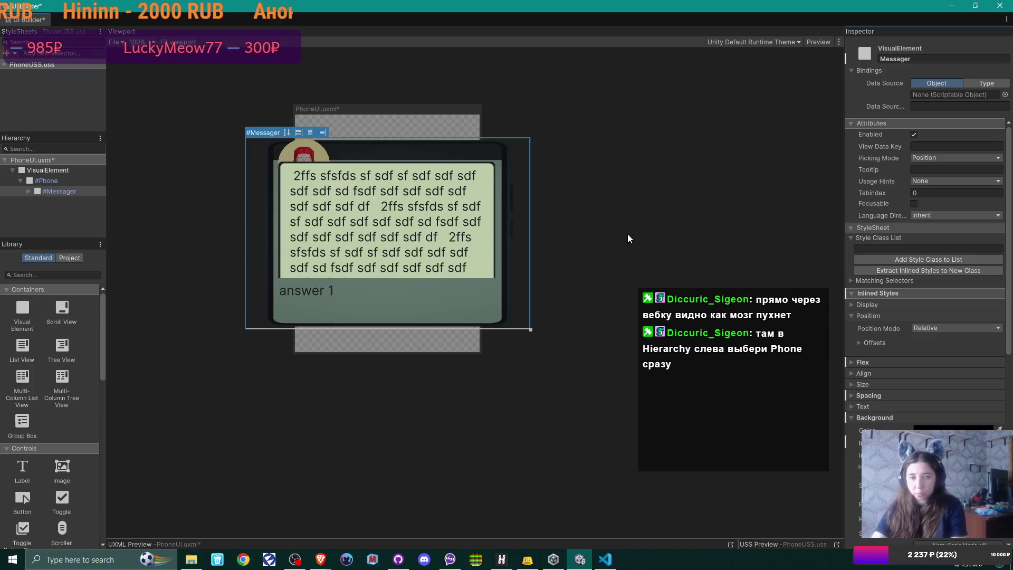
# Select the Phone element and look over its Transition Animations and Filters settings.
pyautogui.click(56, 177)
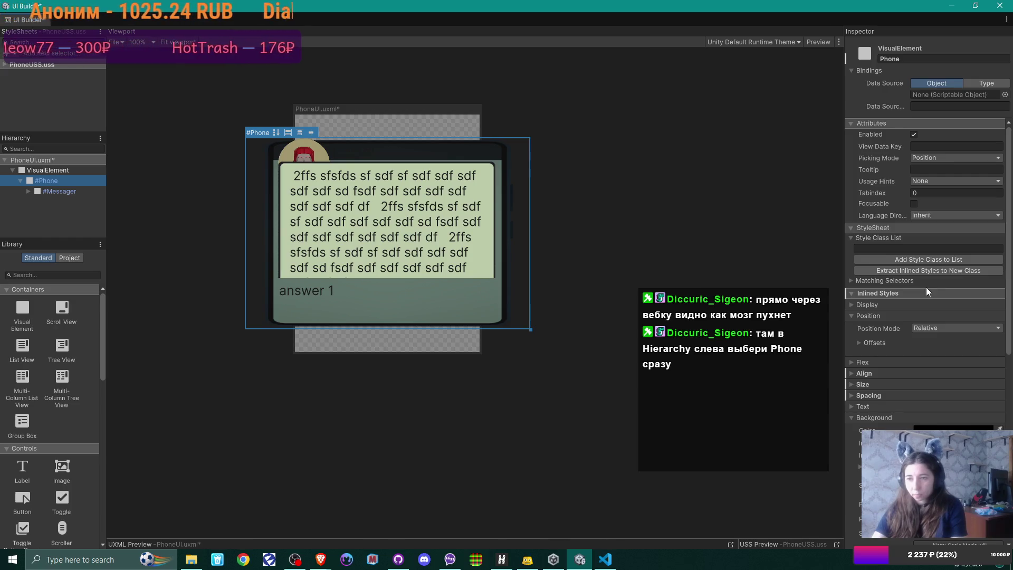
pyautogui.scroll(-10, 927, 290)
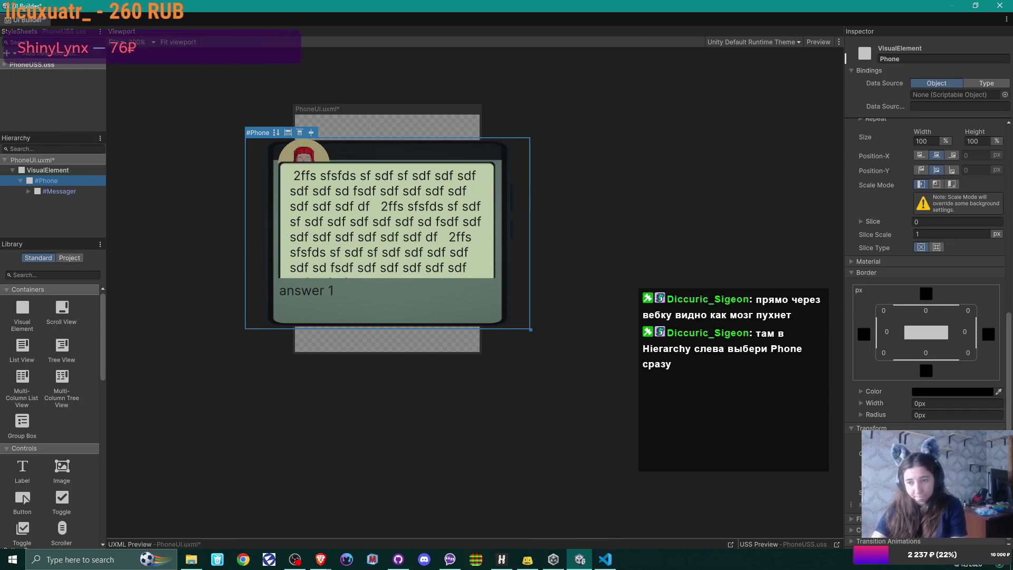
pyautogui.click(852, 541)
pyautogui.scroll(-3, 852, 543)
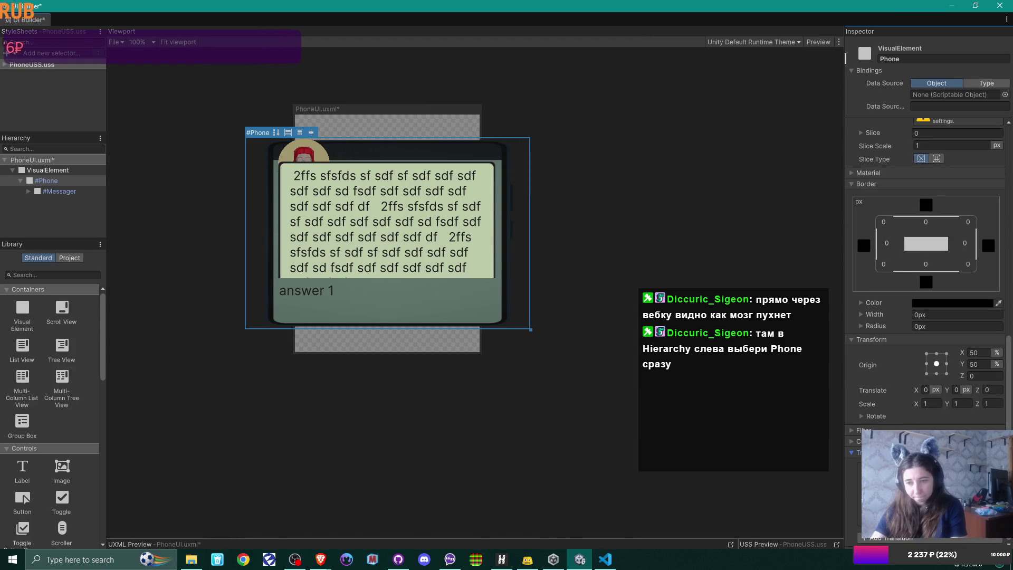
pyautogui.scroll(3, 850, 453)
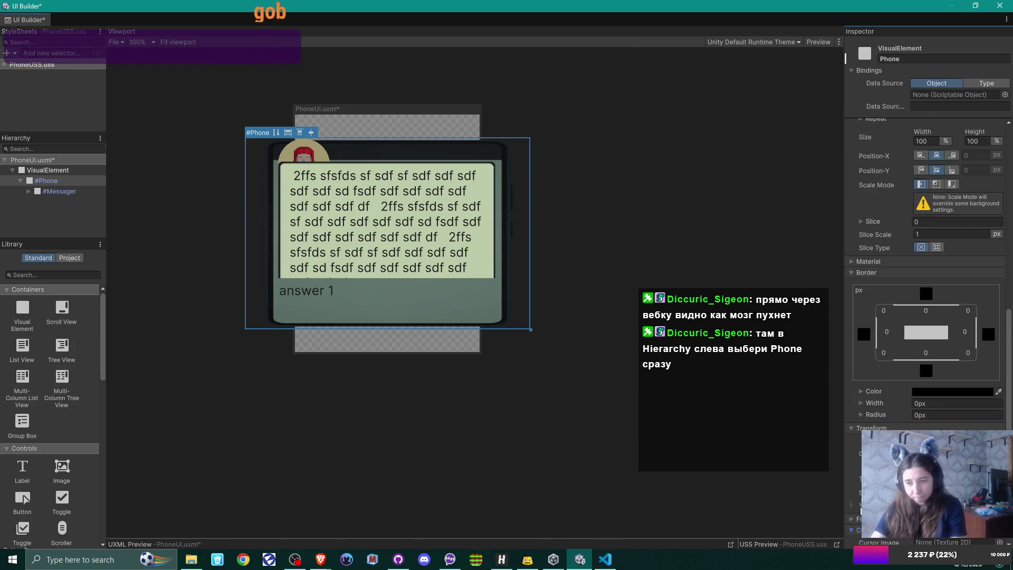
pyautogui.scroll(-1, 860, 509)
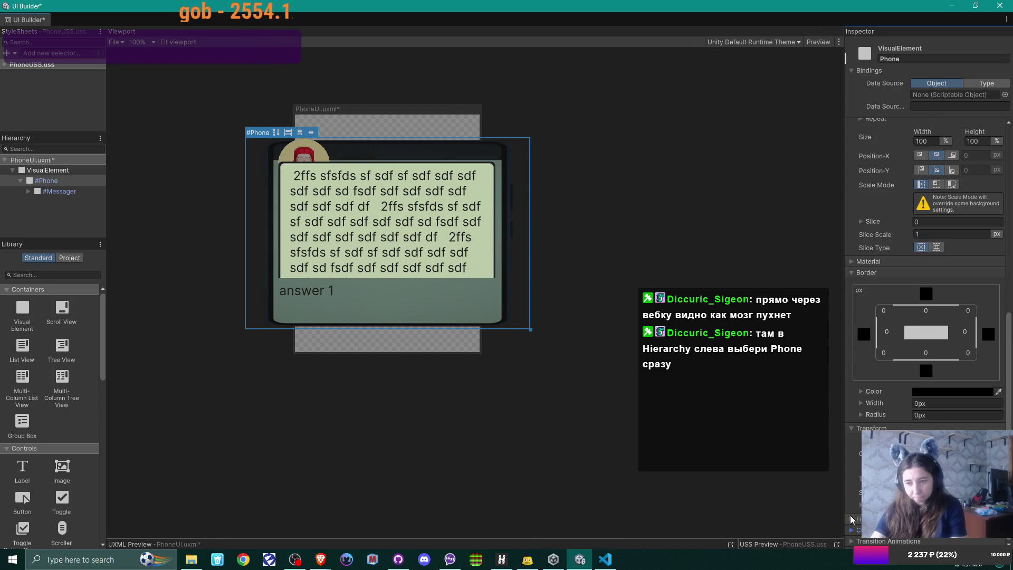
pyautogui.click(853, 503)
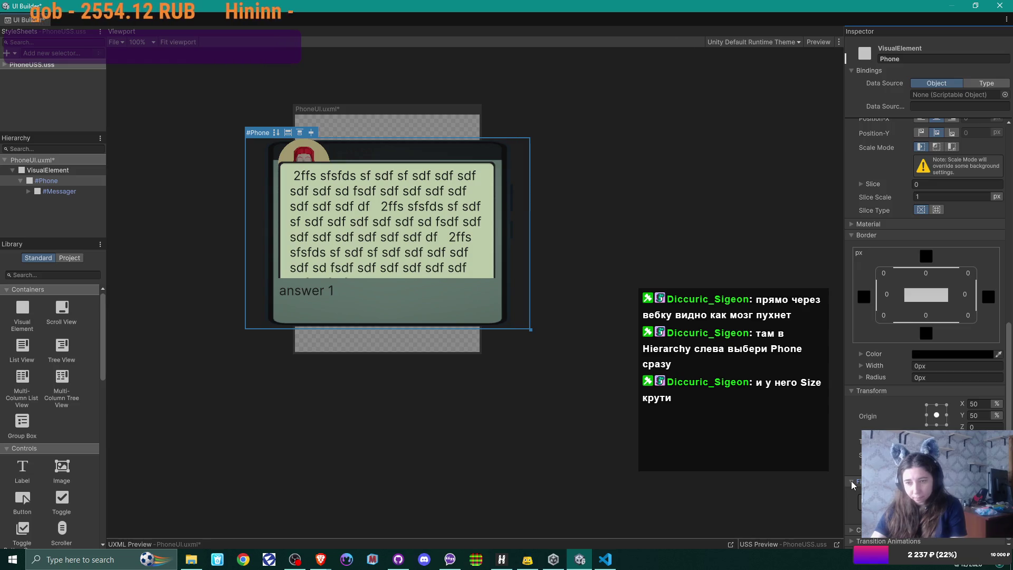
pyautogui.click(851, 482)
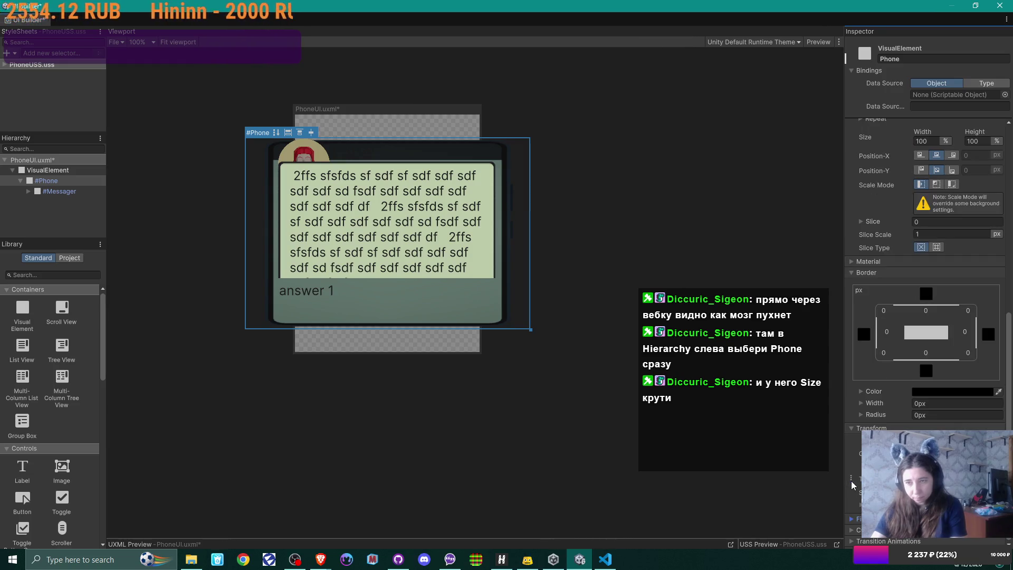
# Expand the Phone's inlined Size section, showing width 537 px and height 80%.
pyautogui.scroll(10, 932, 229)
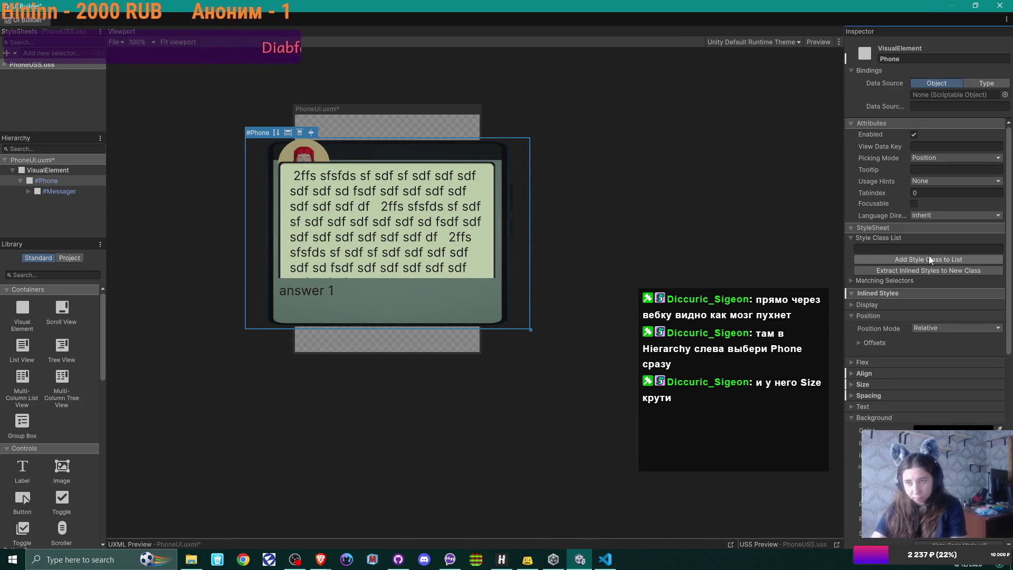
pyautogui.scroll(-2, 929, 255)
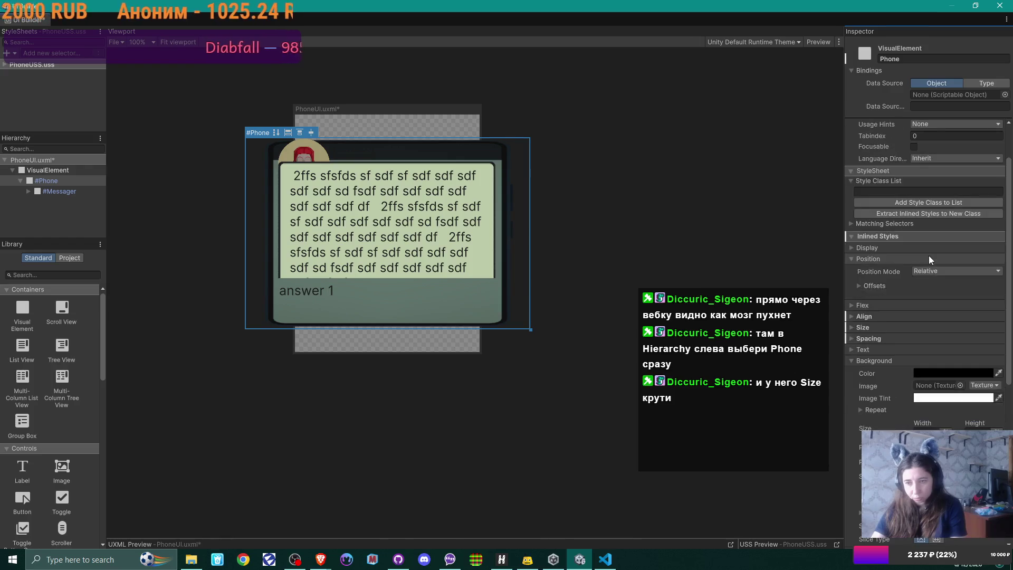
pyautogui.click(853, 327)
pyautogui.scroll(-3, 935, 314)
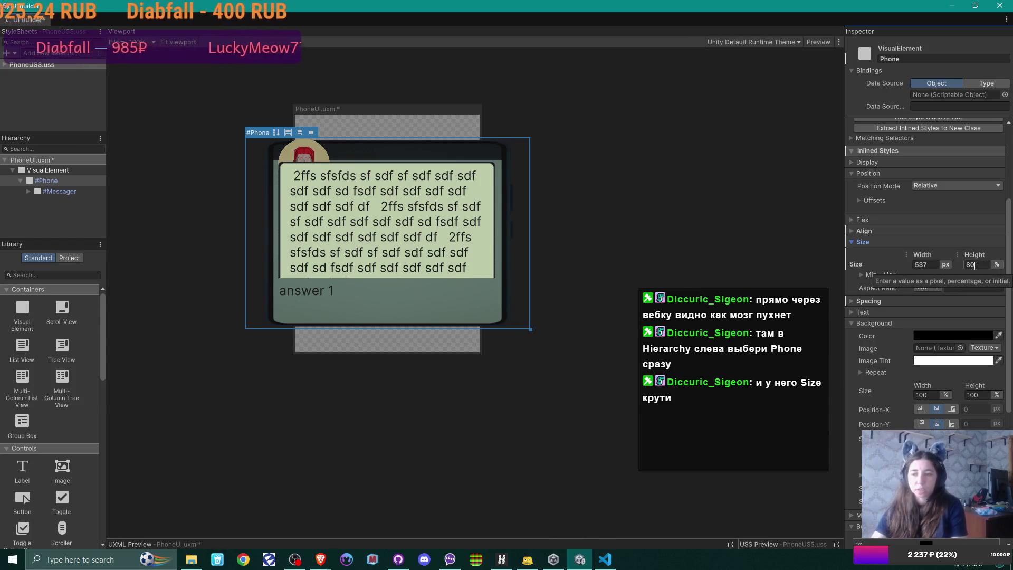
pyautogui.click(964, 265)
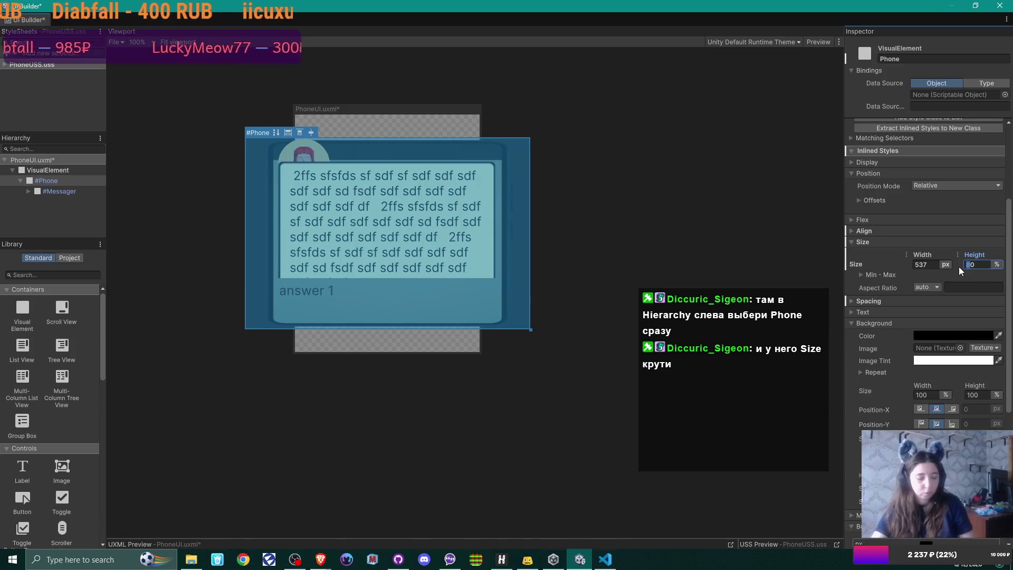
# Raise the Phone's height from 90% to 95%, keep percent units, and stretch the canvas down.
pyautogui.write('90')
pyautogui.press('Return')
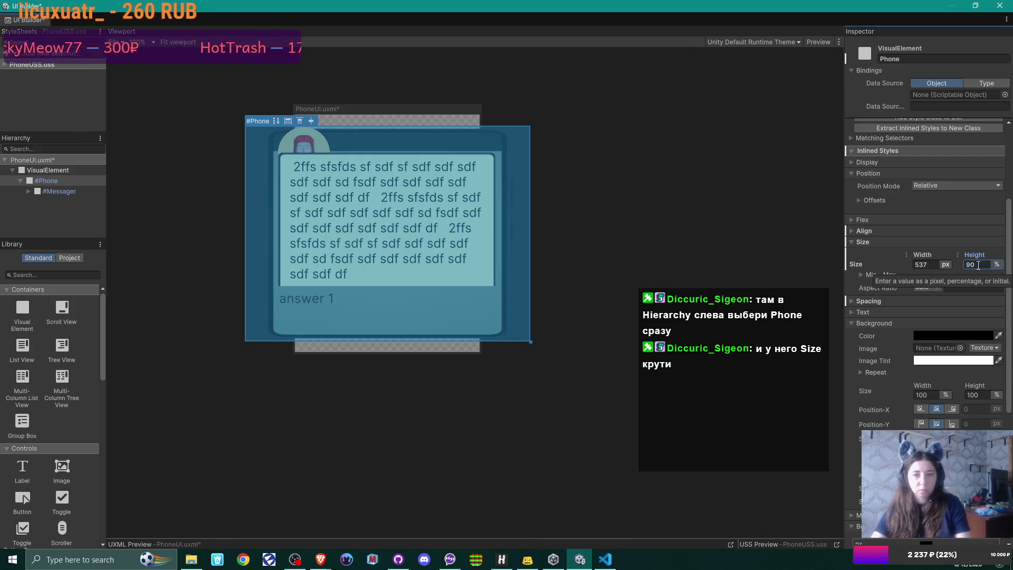
pyautogui.doubleClick(971, 264)
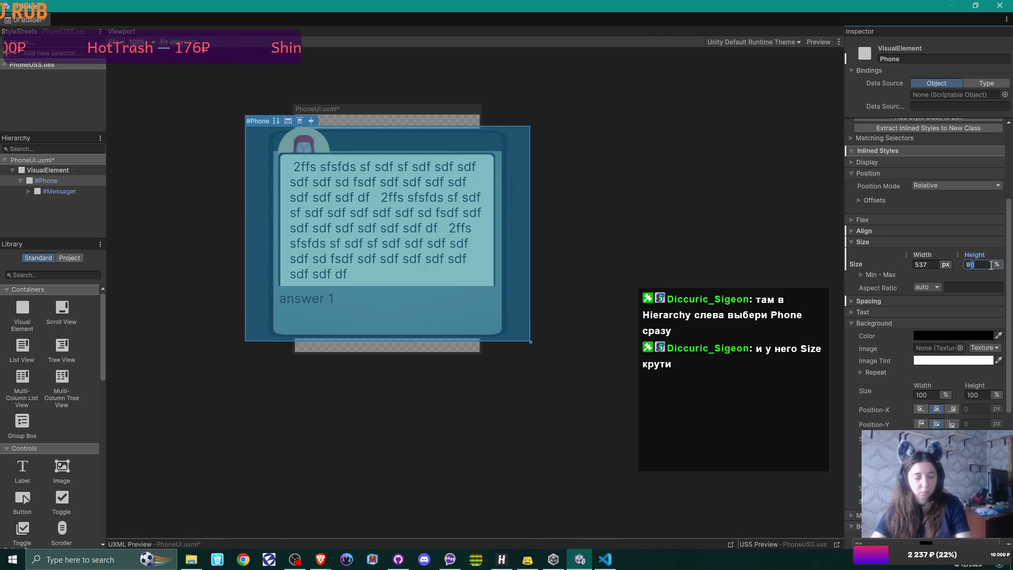
pyautogui.write('95')
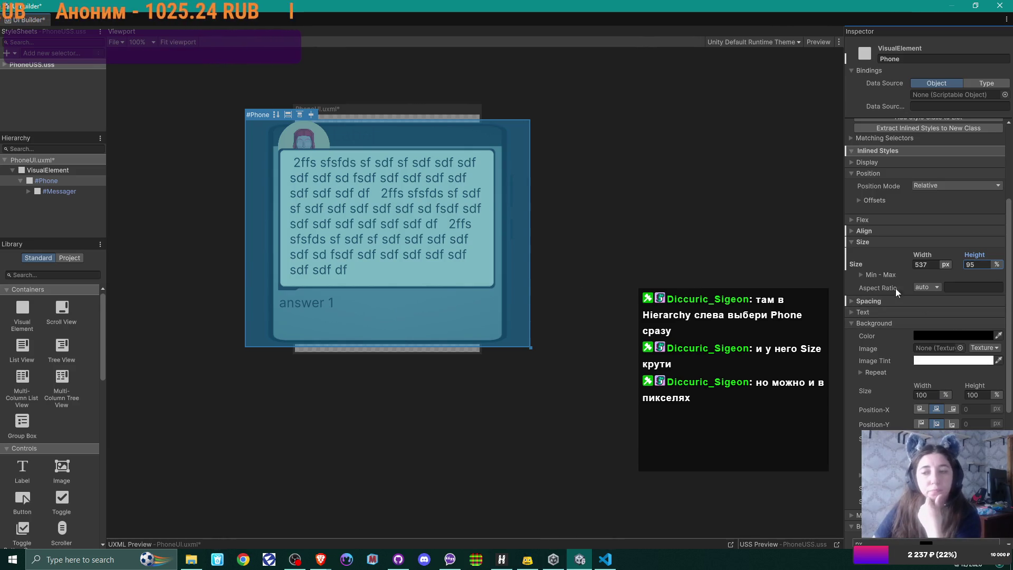
pyautogui.click(998, 265)
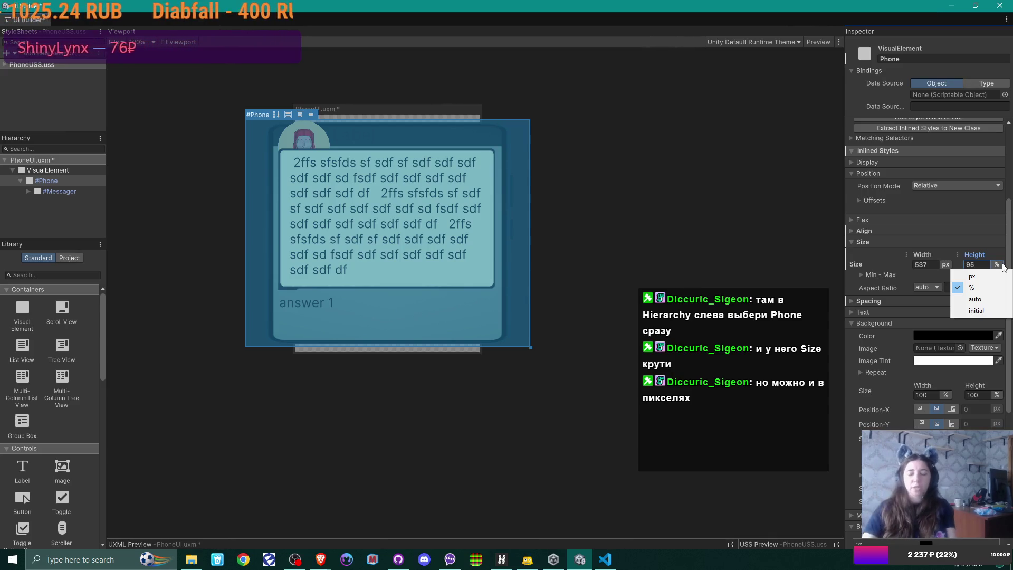
pyautogui.click(1004, 252)
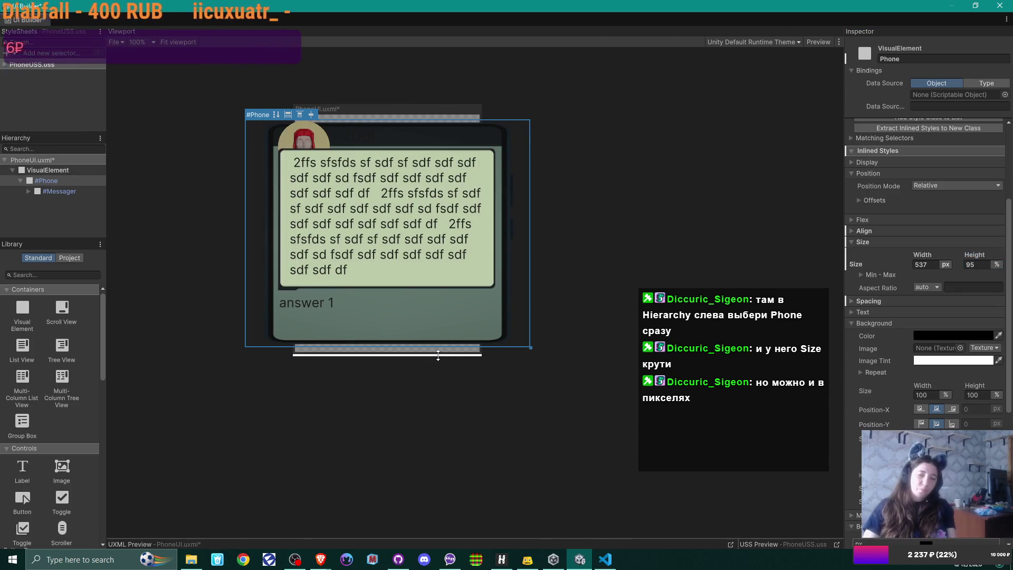
pyautogui.moveTo(440, 350); pyautogui.dragTo(440, 529)
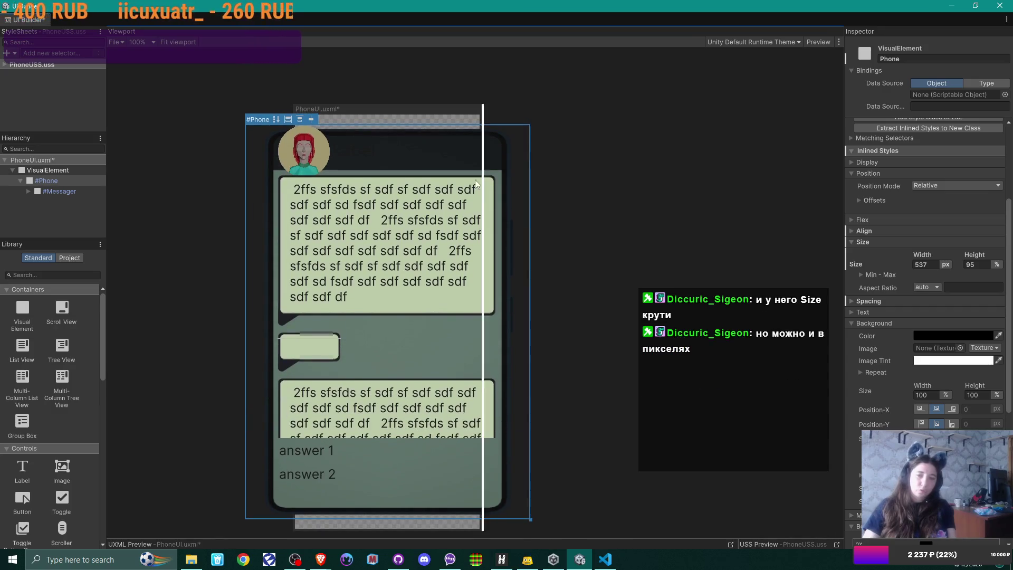
# Drag the canvas's top edge upward and zoom out so every bubble and answers 1–2 show.
pyautogui.moveTo(404, 102); pyautogui.dragTo(417, 63)
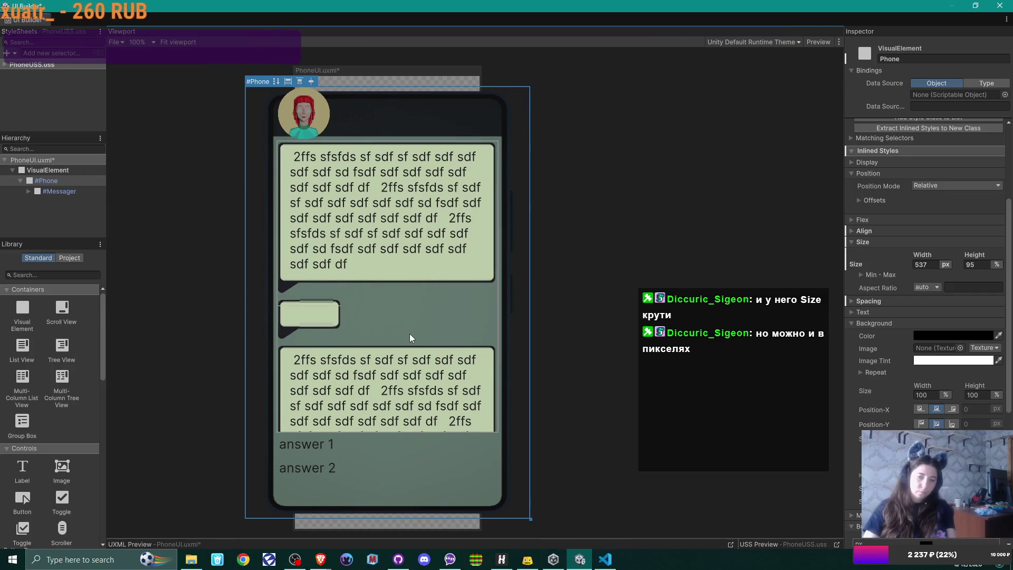
pyautogui.scroll(-1, 416, 332)
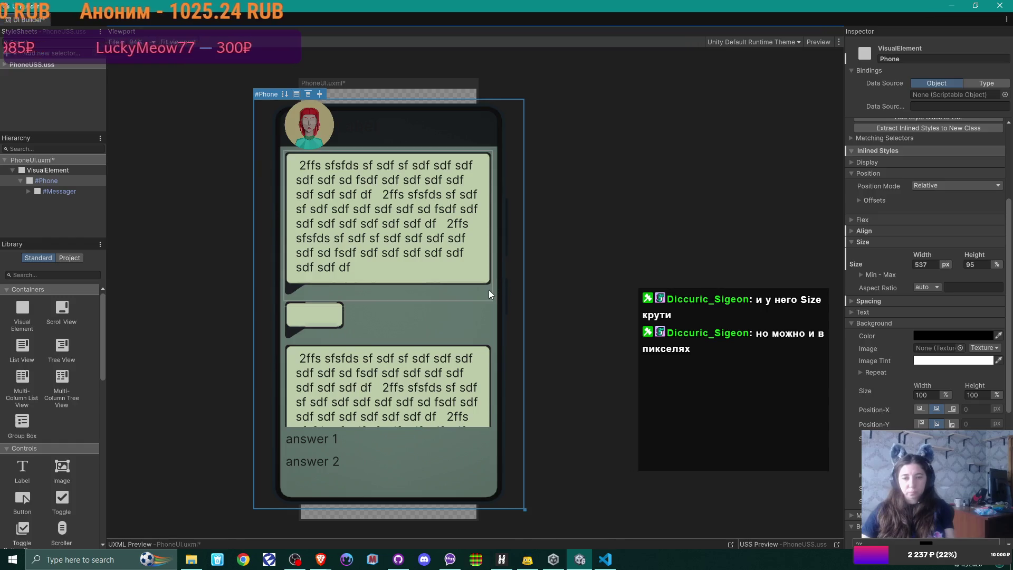
pyautogui.scroll(-3, 493, 293)
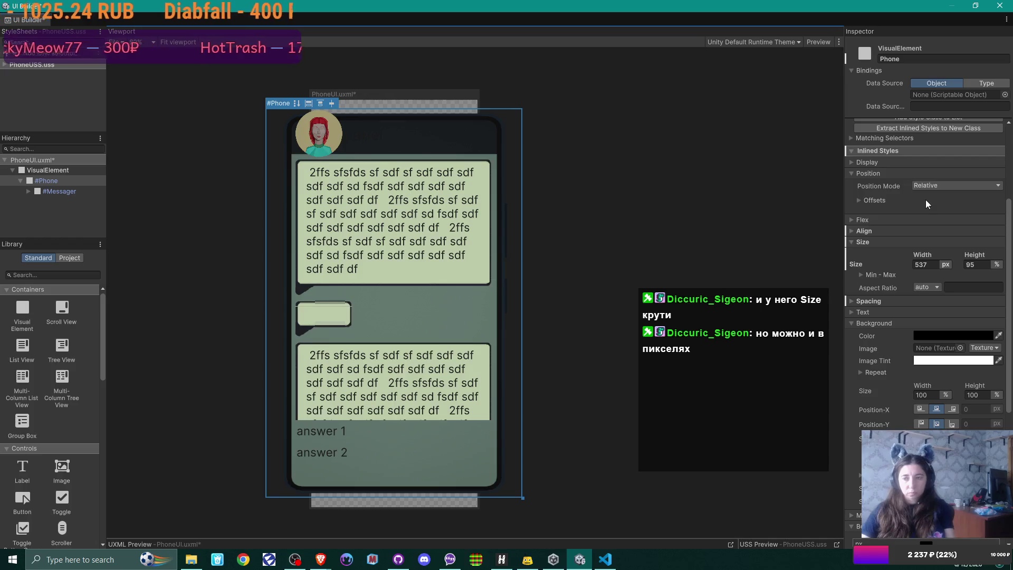
pyautogui.scroll(-2, 926, 200)
pyautogui.scroll(-2, 943, 237)
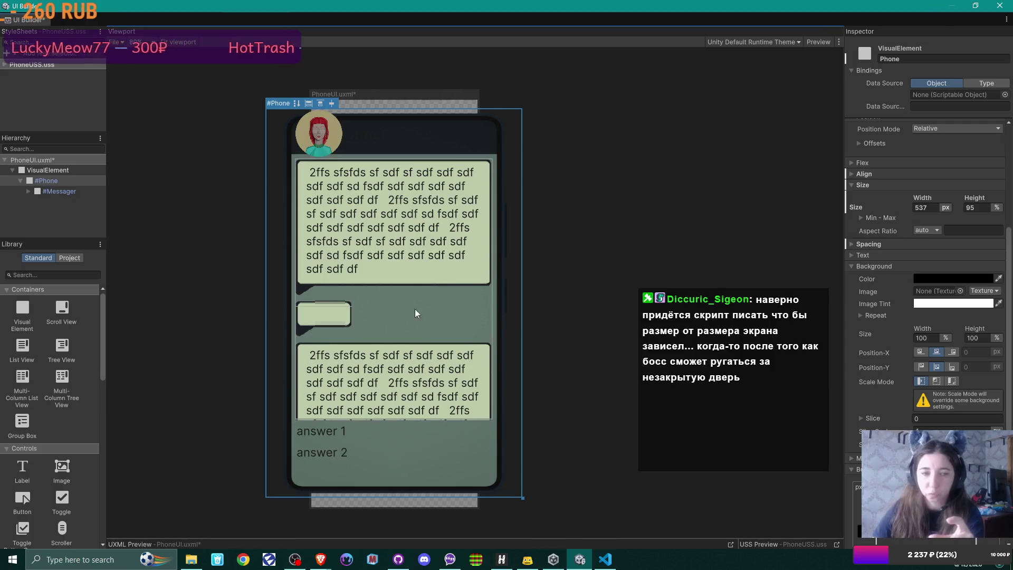
pyautogui.click(975, 6)
pyautogui.moveTo(473, 223)
pyautogui.mouseDown()
pyautogui.moveTo(485, 176)
pyautogui.moveTo(457, 50)
pyautogui.mouseUp()
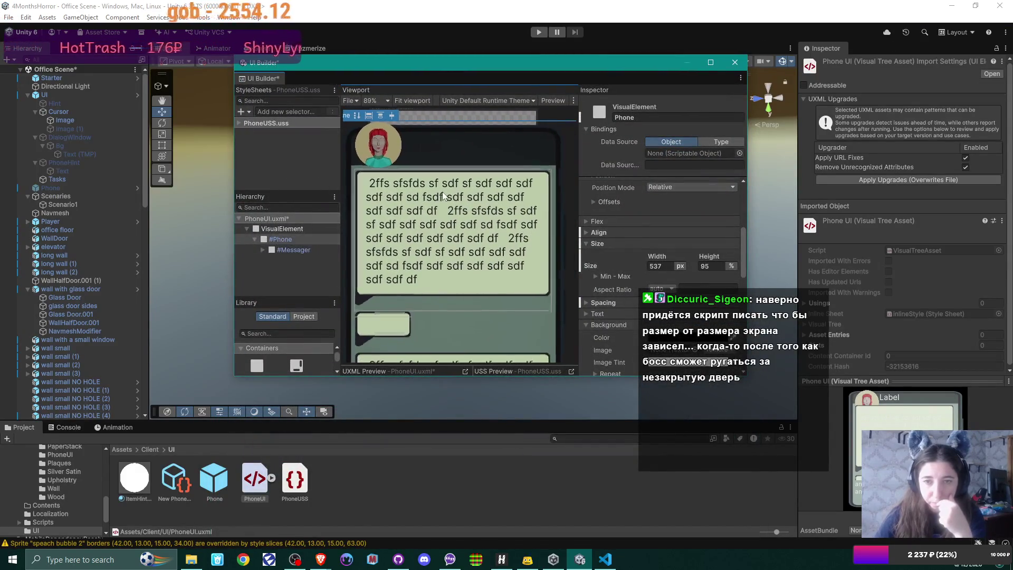
pyautogui.scroll(-5, 459, 197)
pyautogui.scroll(2, 549, 204)
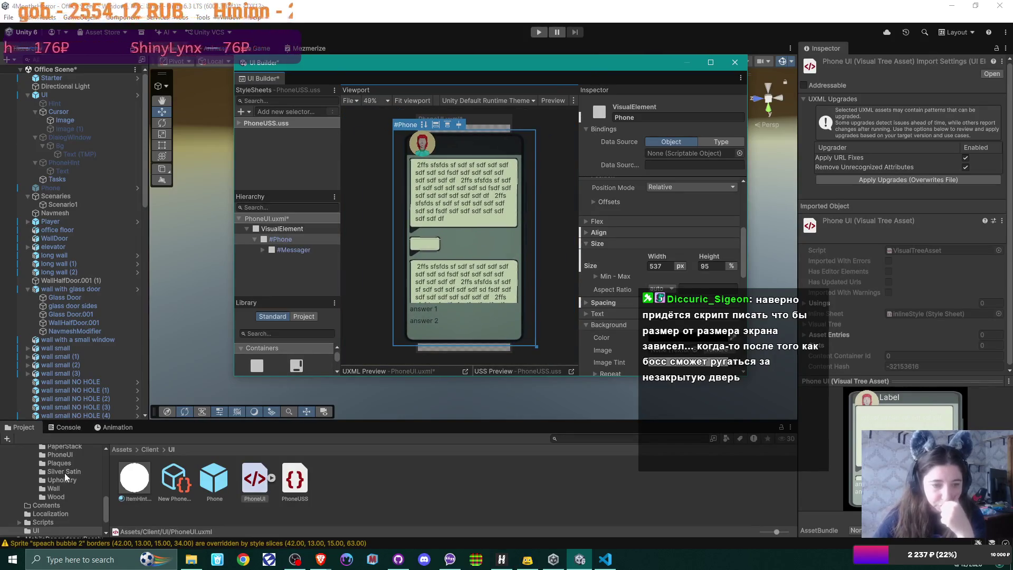
pyautogui.scroll(3, 60, 495)
pyautogui.click(78, 520)
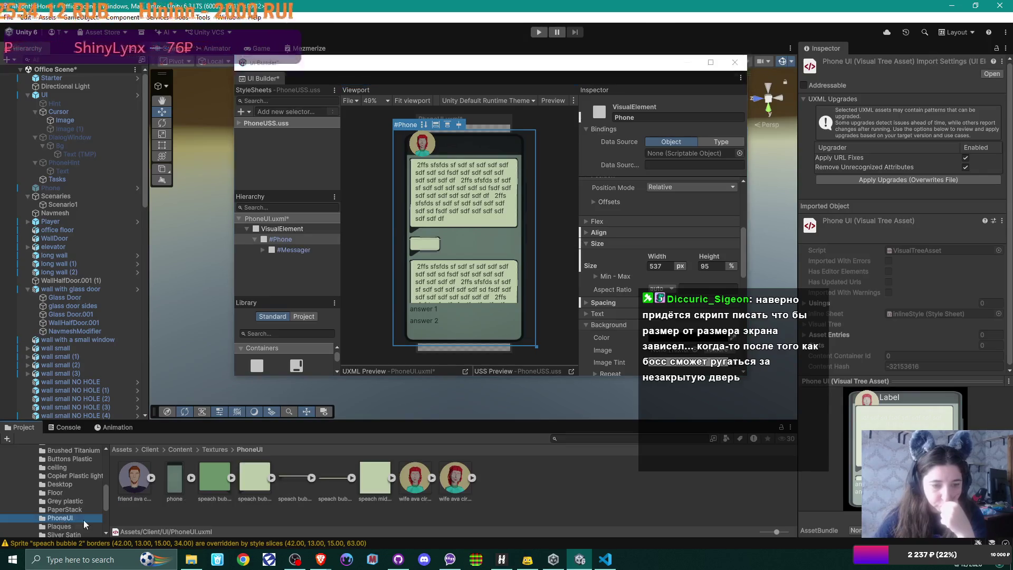
pyautogui.click(215, 481)
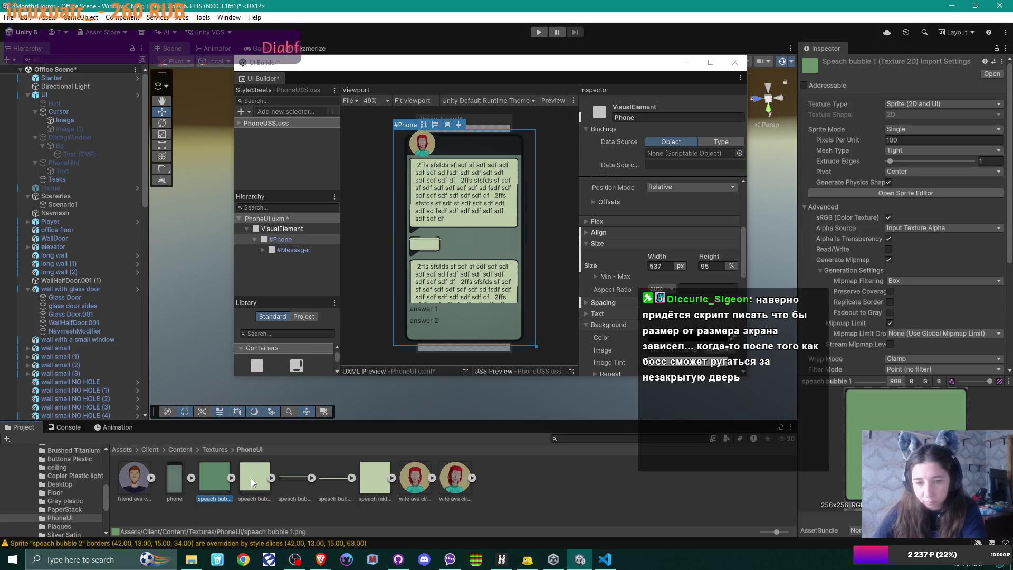
pyautogui.click(290, 473)
pyautogui.click(337, 477)
pyautogui.click(367, 477)
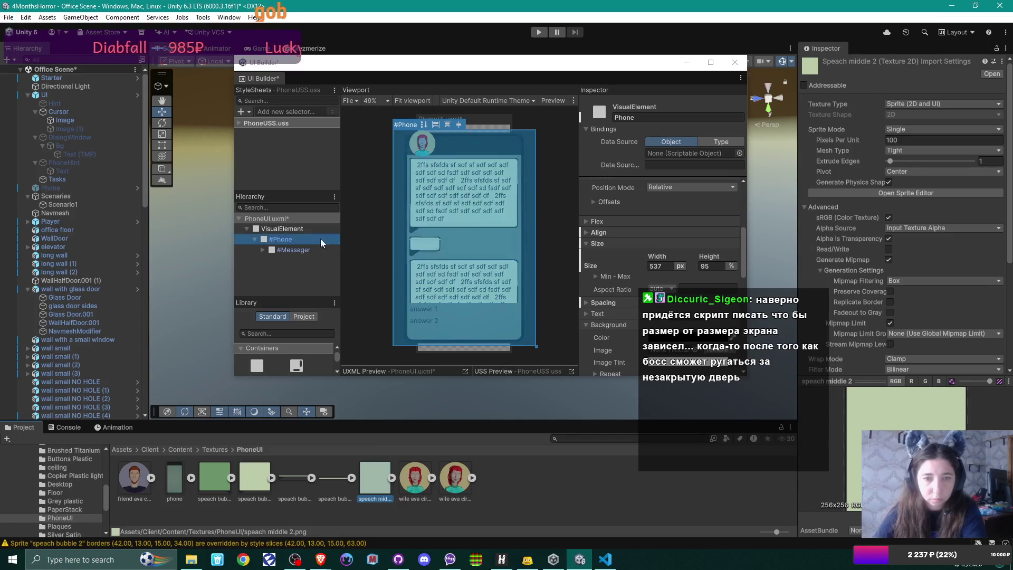
pyautogui.click(711, 63)
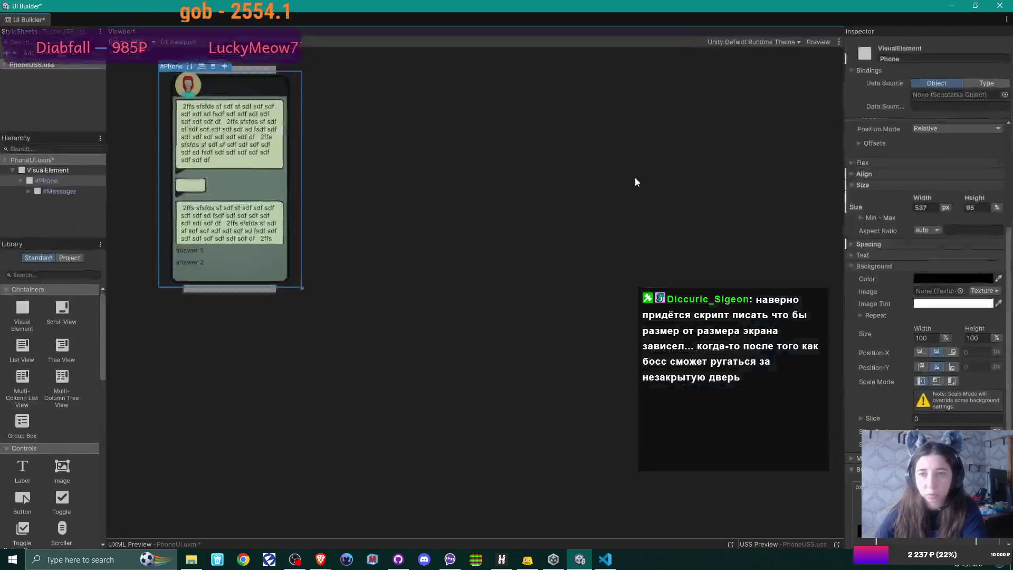
pyautogui.scroll(5, 441, 335)
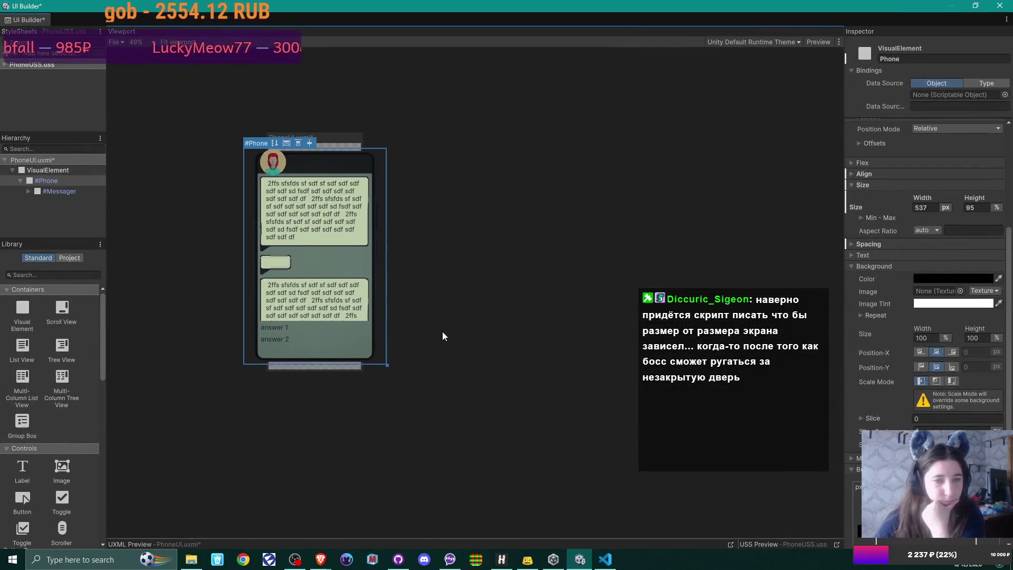
pyautogui.scroll(2, 507, 355)
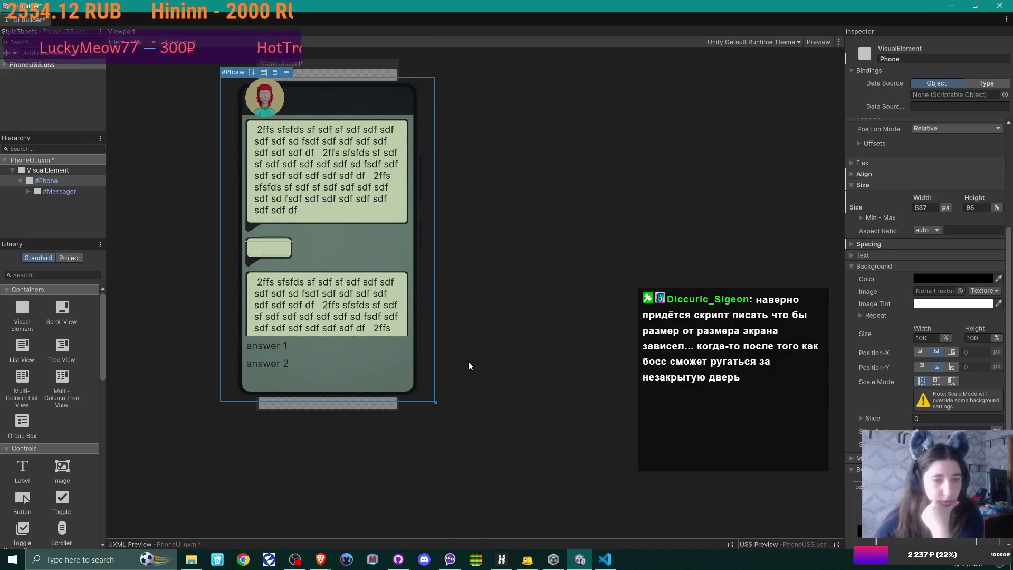
pyautogui.scroll(-1, 63, 482)
pyautogui.scroll(-1, 62, 481)
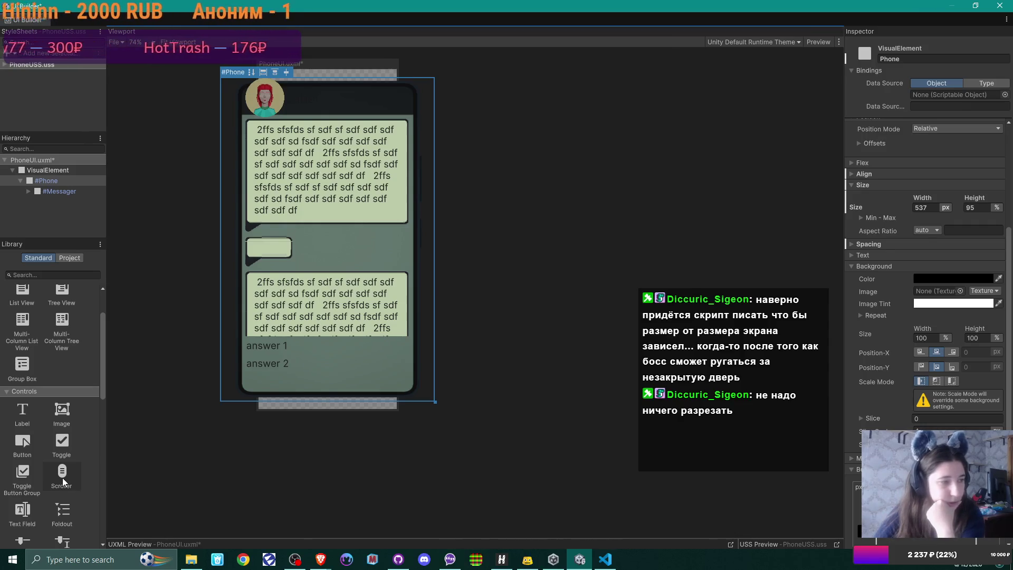
pyautogui.scroll(2, 62, 477)
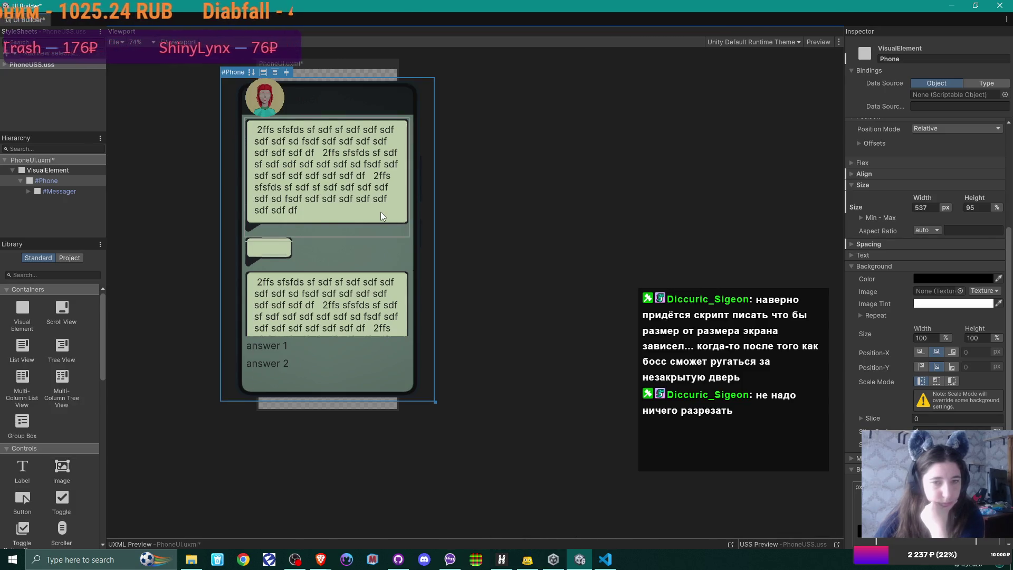
pyautogui.scroll(-1, 380, 212)
pyautogui.scroll(1, 381, 213)
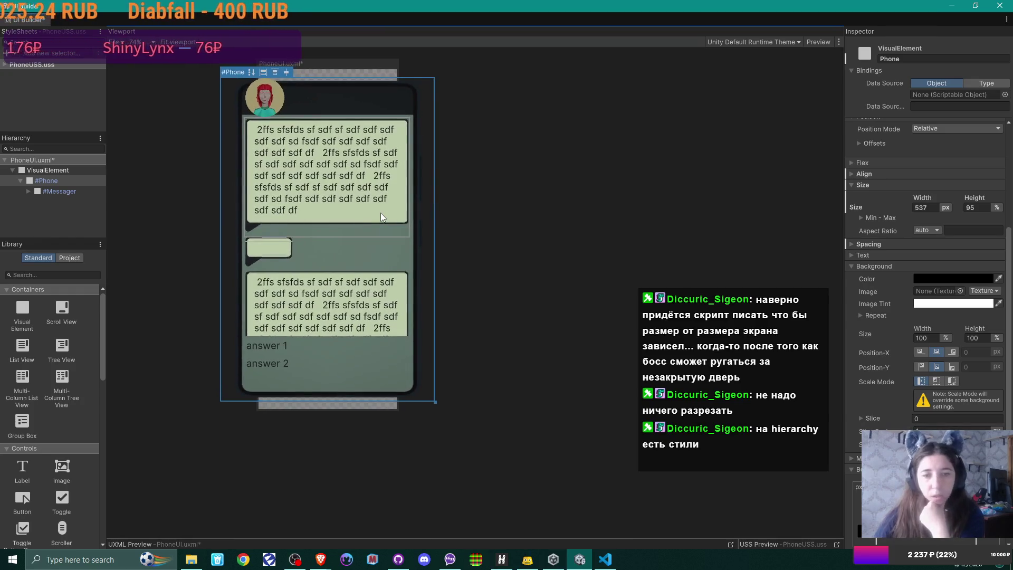
pyautogui.scroll(-3, 963, 323)
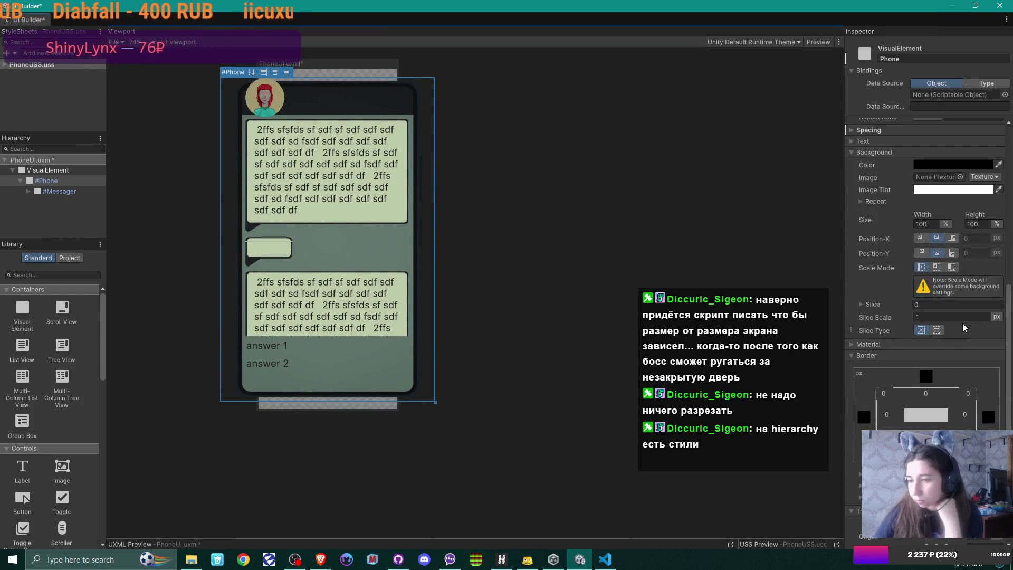
# Collapse Phone's Background settings, inspect #Messager and #Phone, then expand #Messager's children.
pyautogui.click(854, 152)
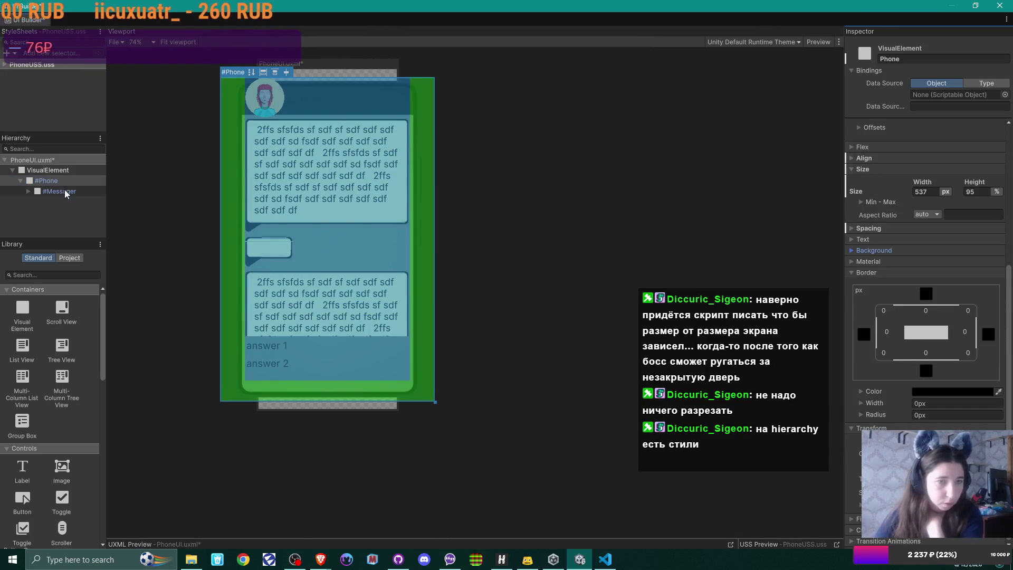
pyautogui.click(64, 189)
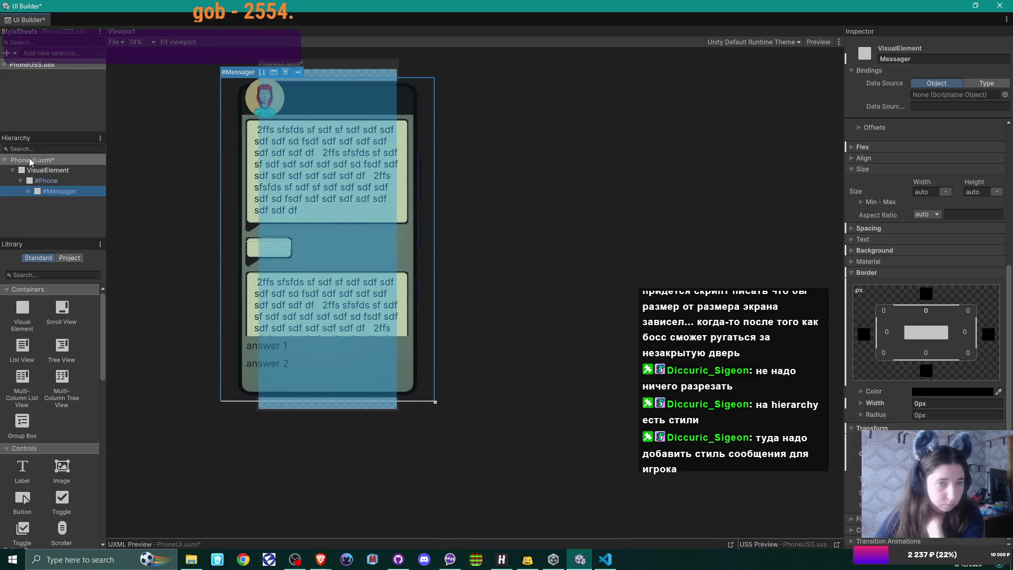
pyautogui.click(35, 180)
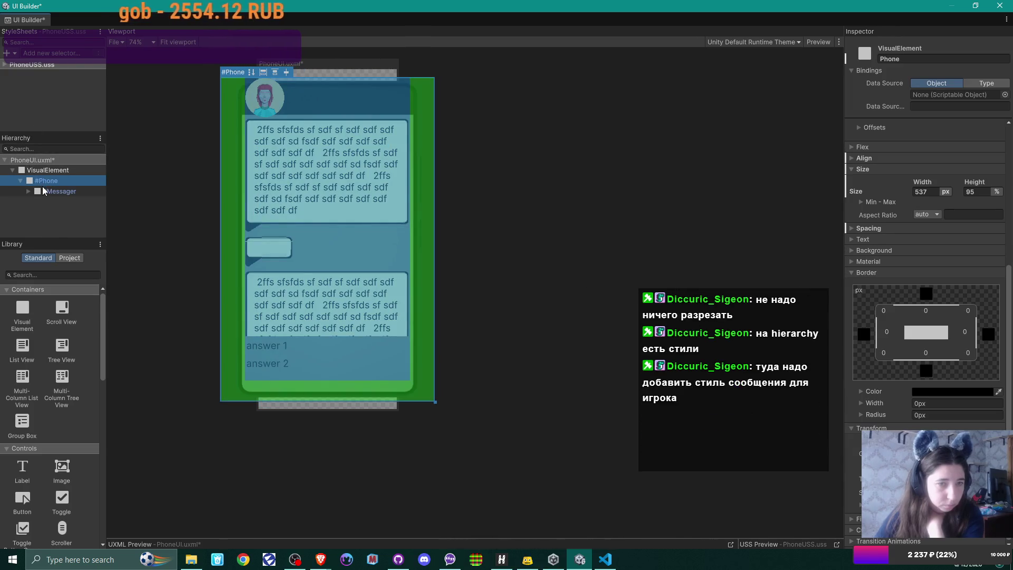
pyautogui.click(46, 191)
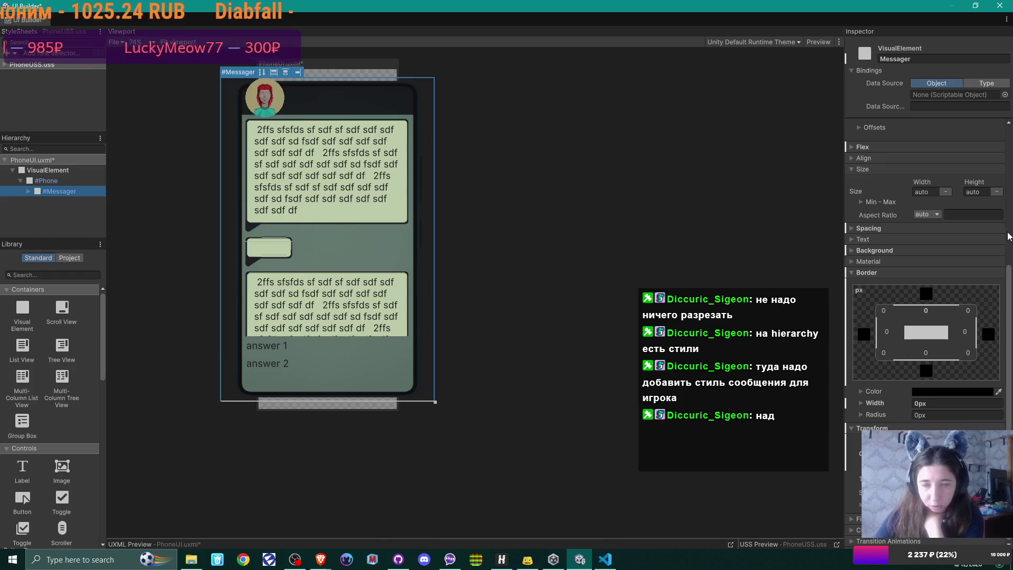
pyautogui.click(28, 191)
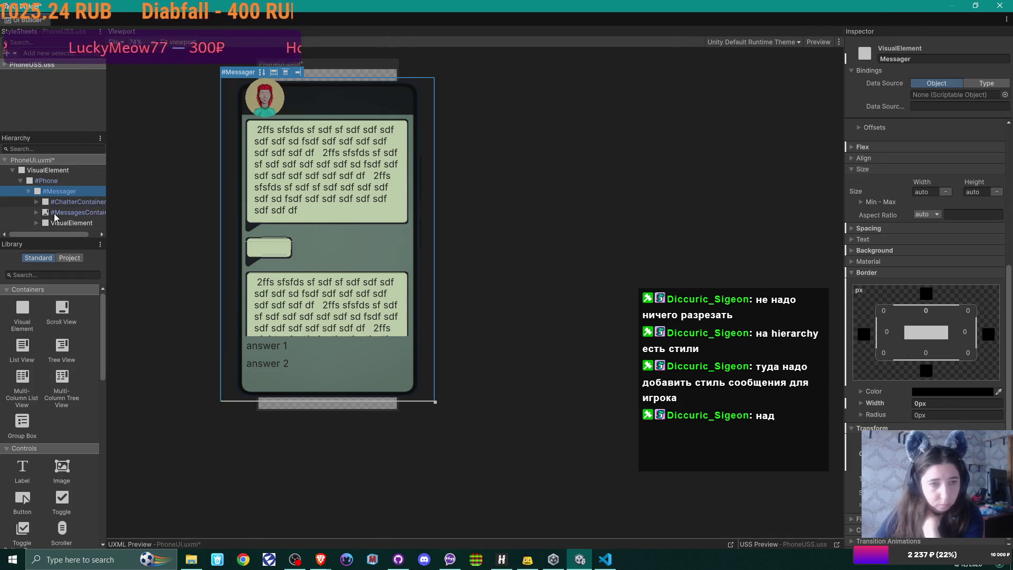
# Widen the Hierarchy panel and inspect #MessagesContainer and #ChatterContainer.
pyautogui.moveTo(107, 191); pyautogui.dragTo(191, 192)
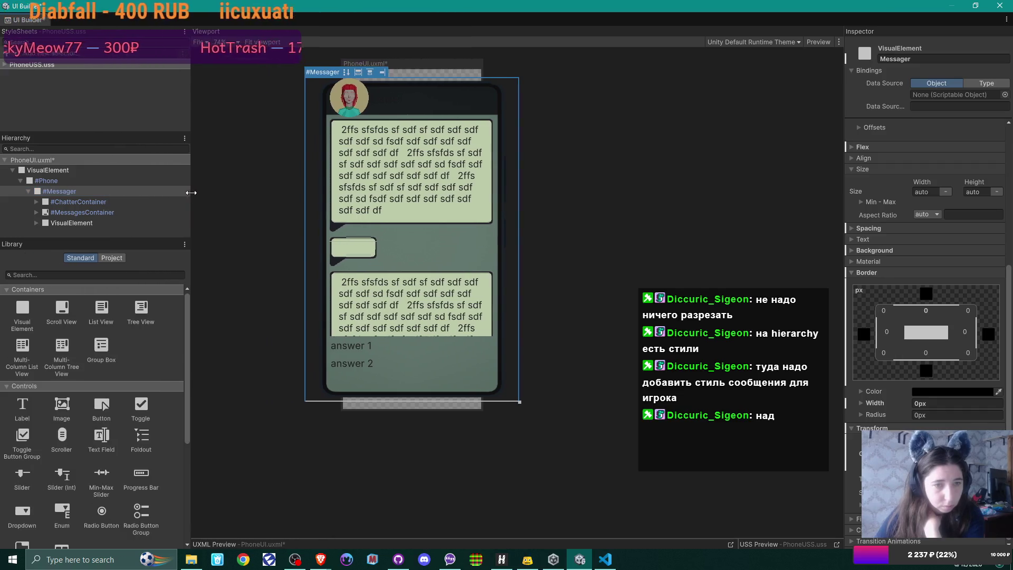
pyautogui.click(120, 205)
pyautogui.click(119, 212)
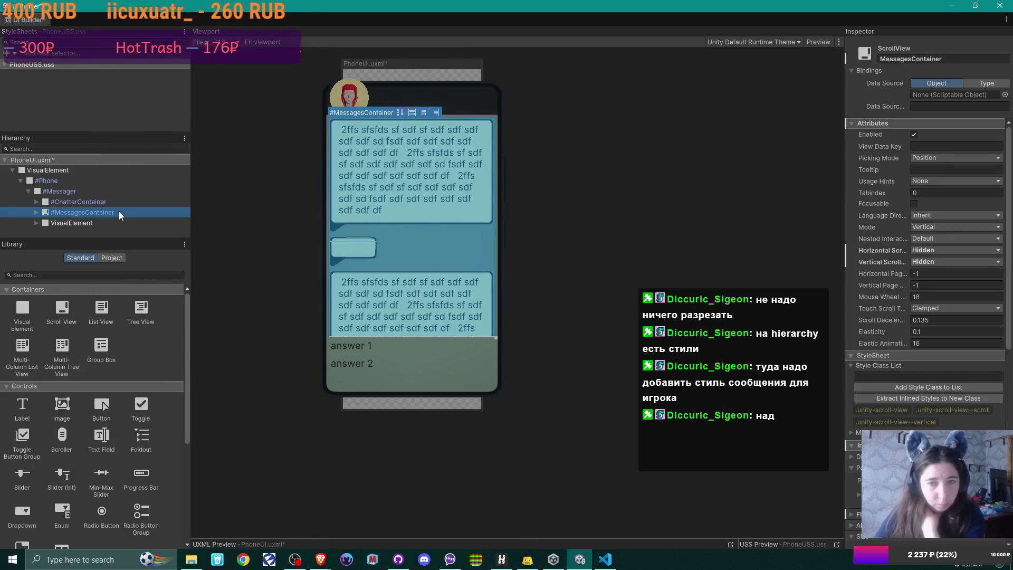
pyautogui.click(120, 201)
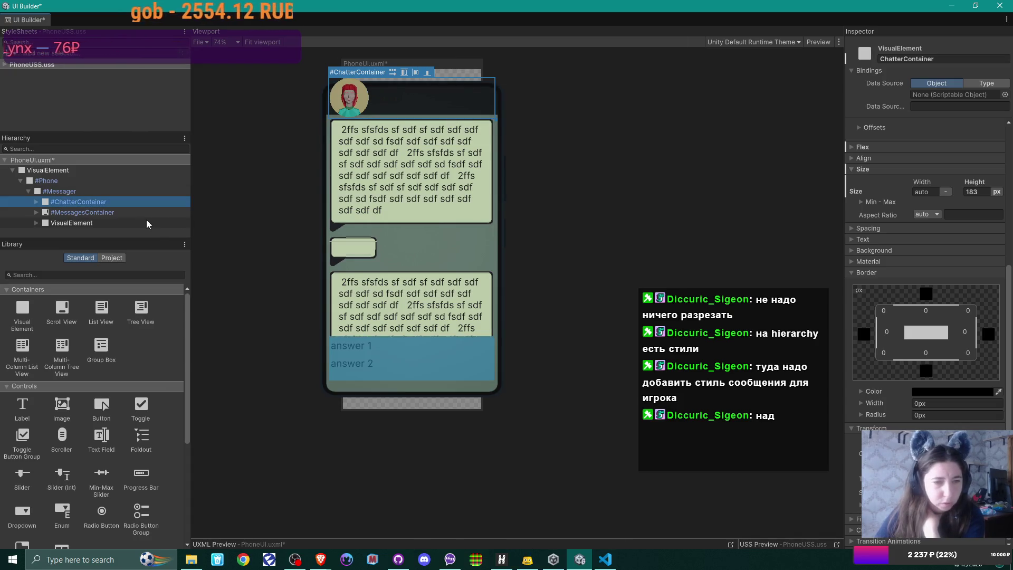
pyautogui.click(71, 212)
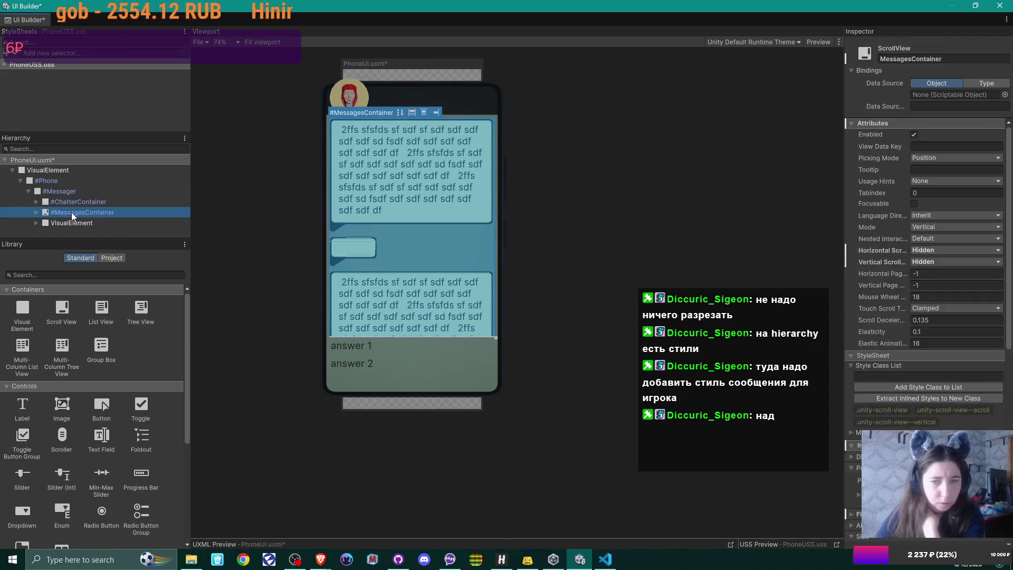
# Expand #MessagesContainer's scroll container, viewport and content container to list four PhoneMessage elements.
pyautogui.click(37, 212)
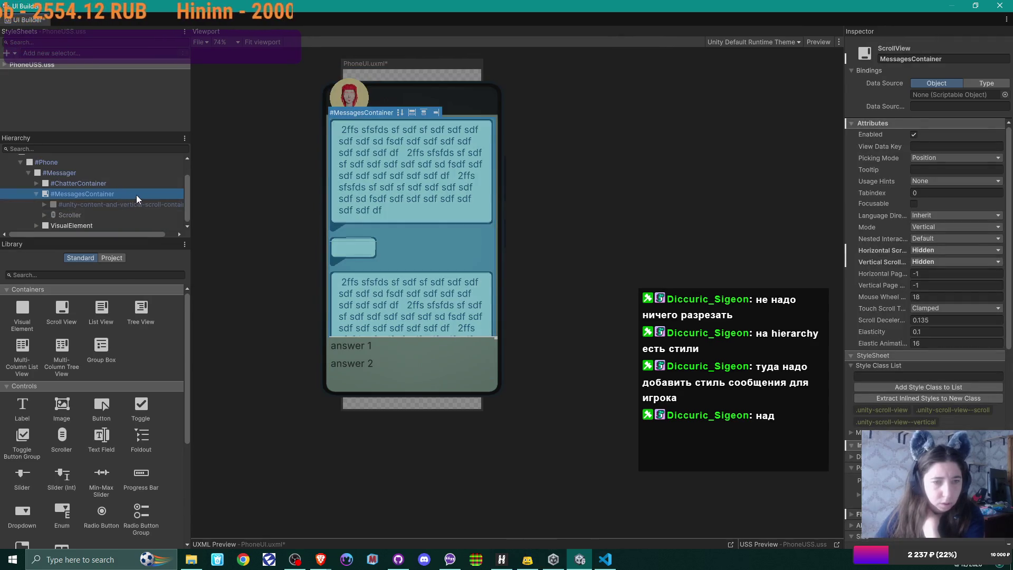
pyautogui.click(84, 204)
pyautogui.click(44, 205)
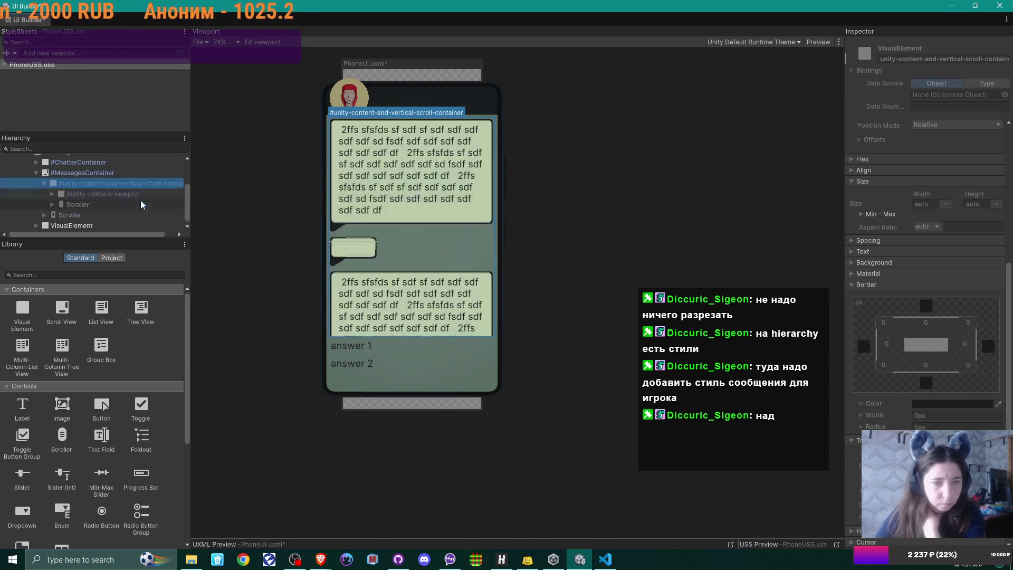
pyautogui.click(135, 195)
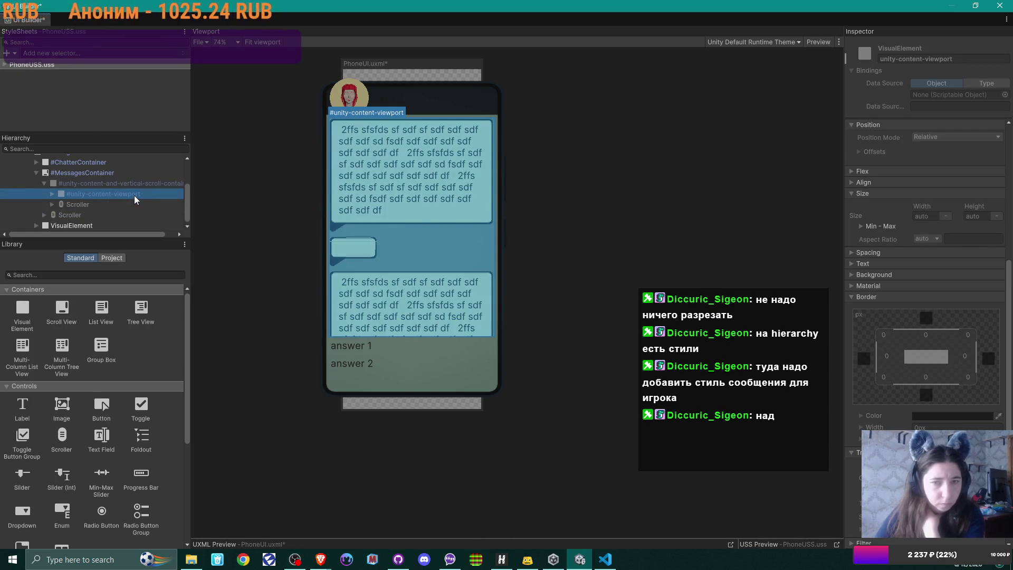
pyautogui.click(52, 194)
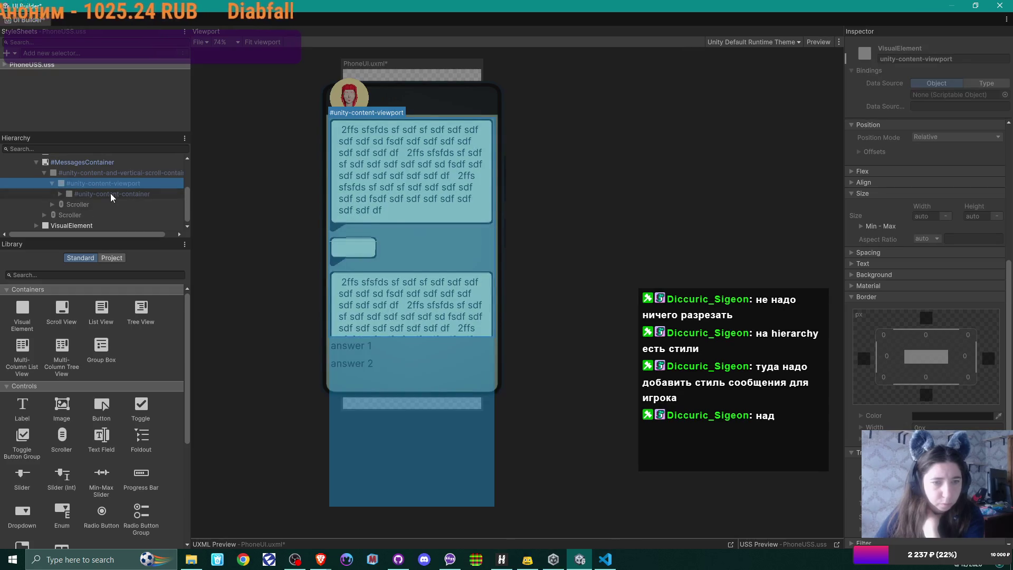
pyautogui.click(110, 193)
pyautogui.click(60, 193)
pyautogui.scroll(-1, 106, 190)
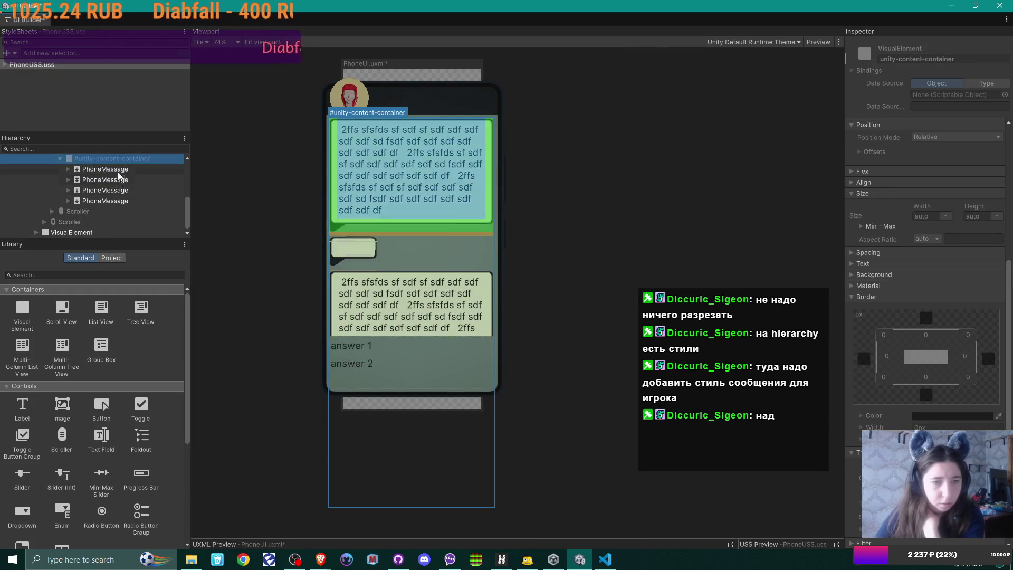
# Review the first PhoneMessage's phone-message-bubble class and auto size, then expand the lower VisualElement.
pyautogui.click(123, 197)
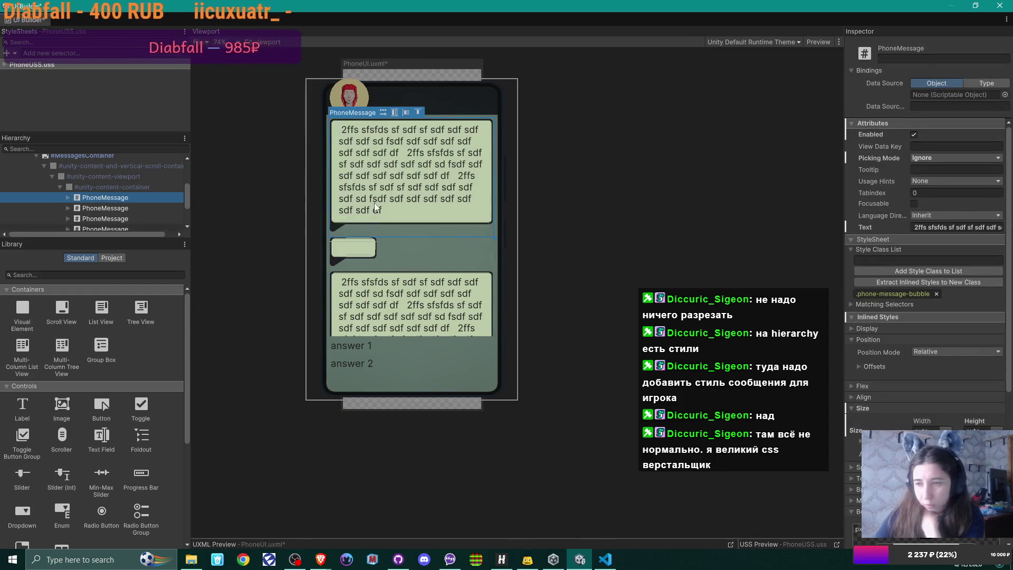
pyautogui.scroll(-2, 955, 316)
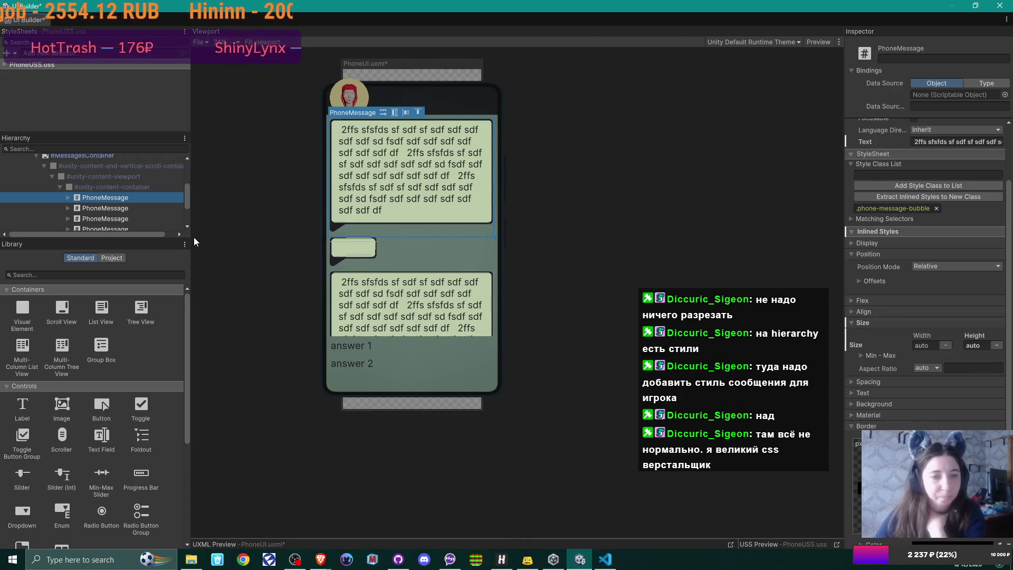
pyautogui.scroll(-3, 173, 213)
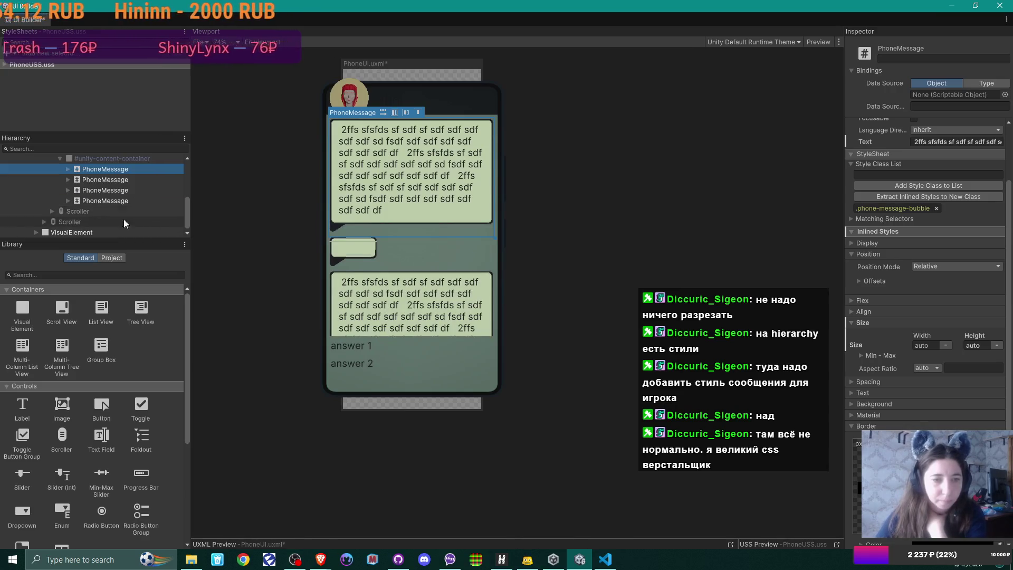
pyautogui.click(37, 232)
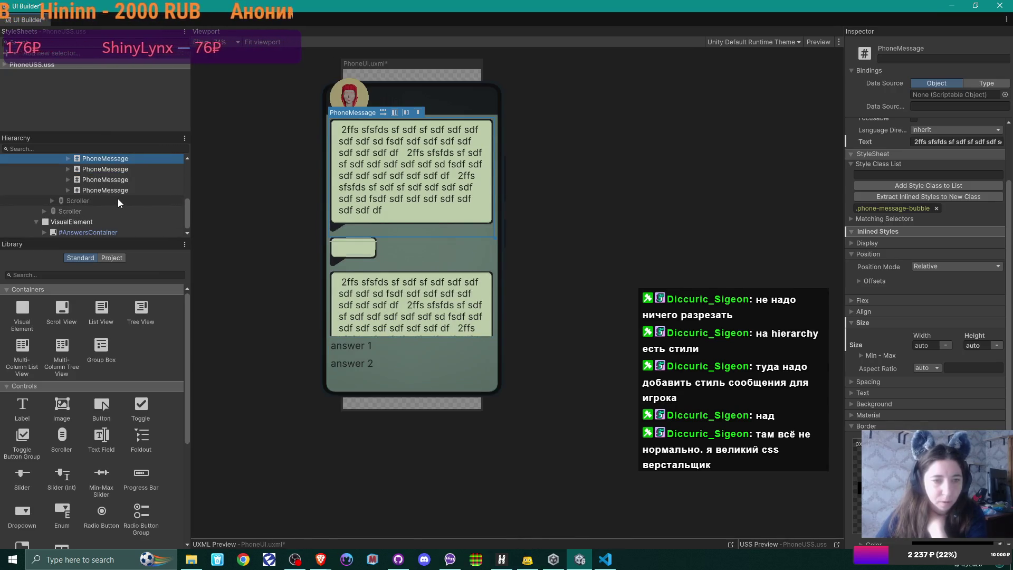
# Select and expand #AnswersContainer, then inspect its #unity-content-and-vertical-scroll-container.
pyautogui.click(109, 235)
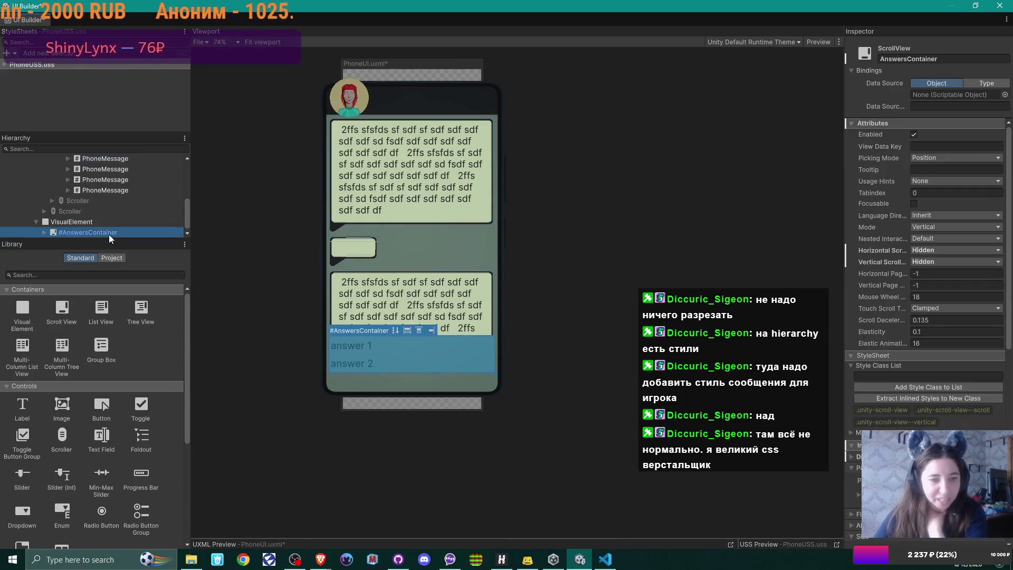
pyautogui.click(44, 232)
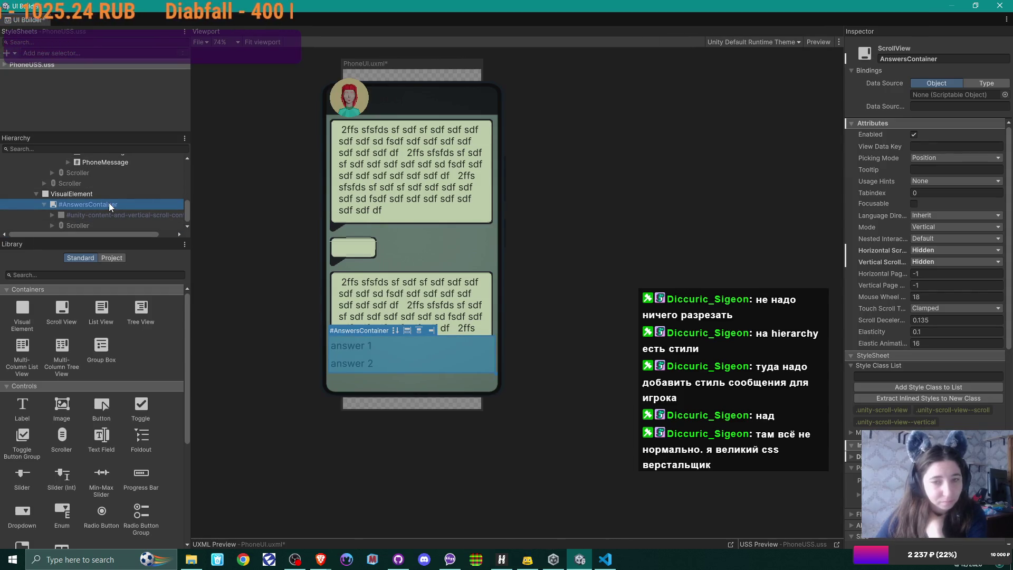
pyautogui.scroll(3, 109, 205)
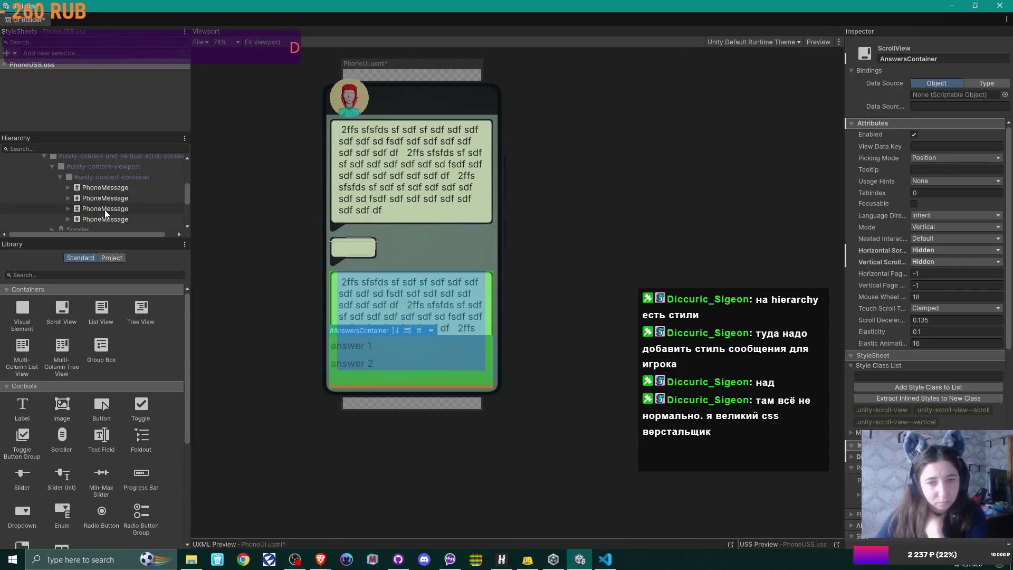
pyautogui.scroll(-3, 93, 190)
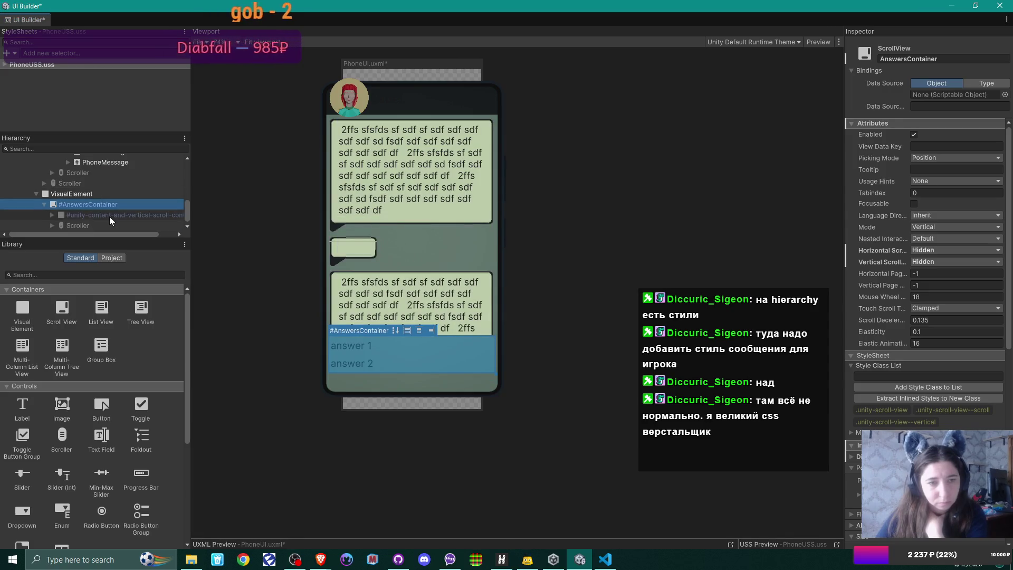
pyautogui.click(110, 216)
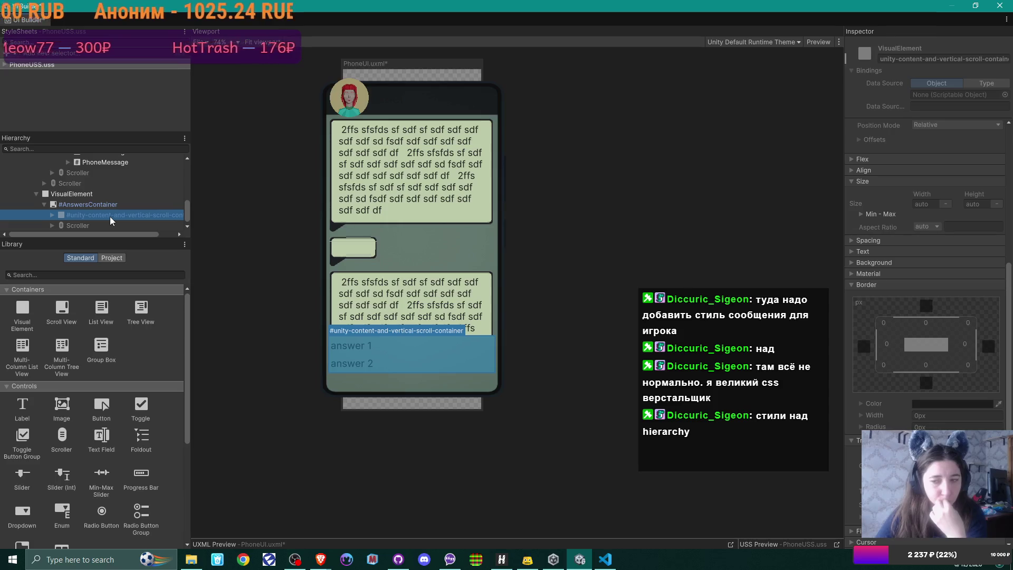
# Scroll back up the Hierarchy and select the PhoneUSS.uss style sheet.
pyautogui.scroll(1, 110, 216)
pyautogui.scroll(5, 110, 217)
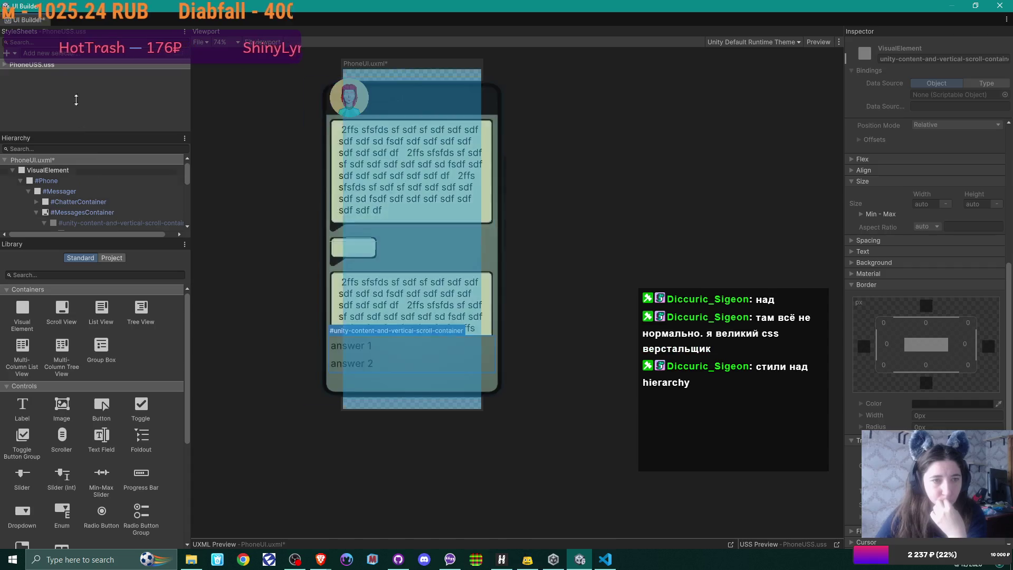
pyautogui.click(48, 64)
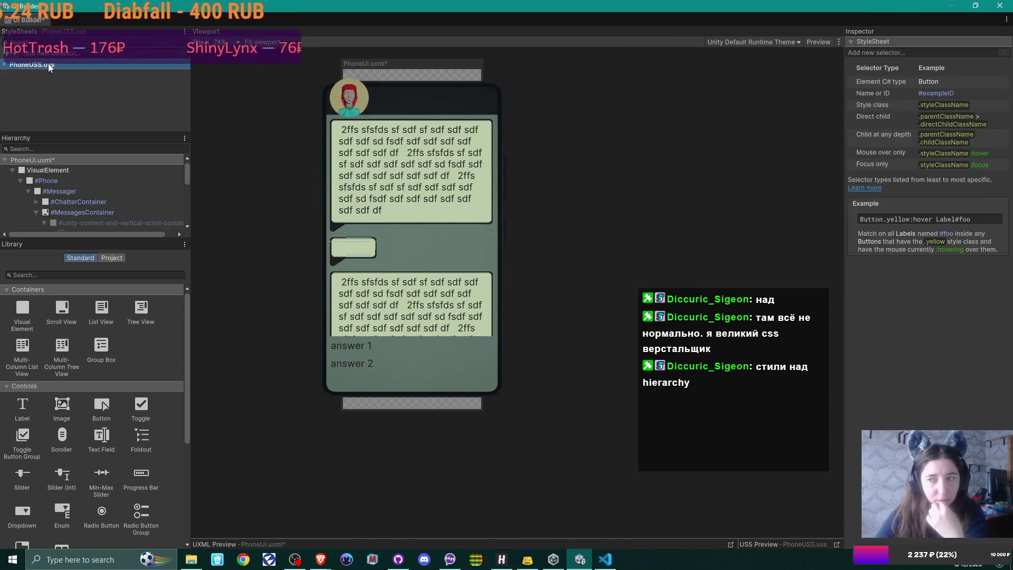
# Expand PhoneUSS.uss, enlarge the selector and hierarchy panes, collapse #Phone, and select PhoneMessage.
pyautogui.click(6, 65)
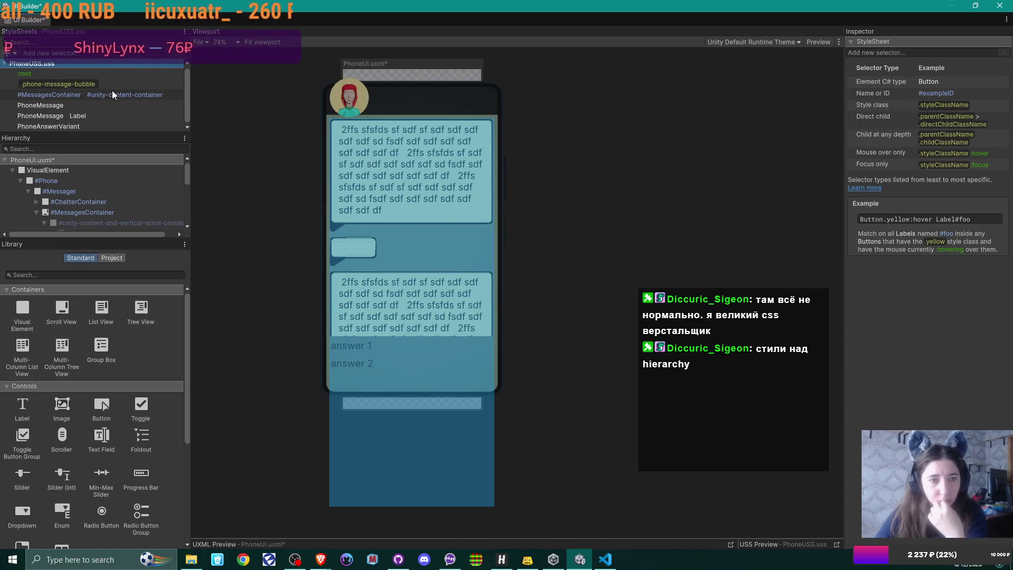
pyautogui.moveTo(119, 134); pyautogui.dragTo(115, 185)
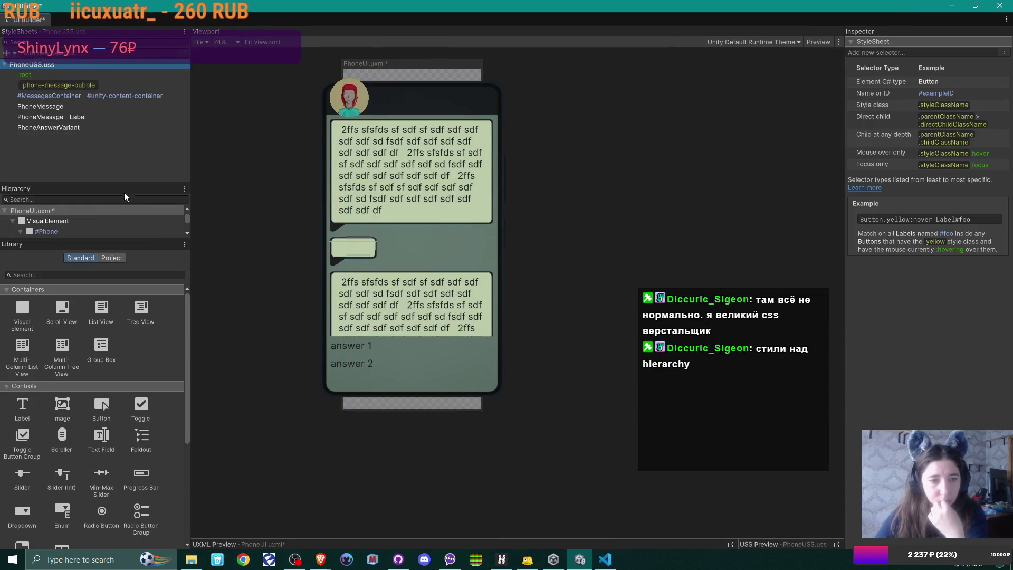
pyautogui.moveTo(112, 245); pyautogui.dragTo(111, 352)
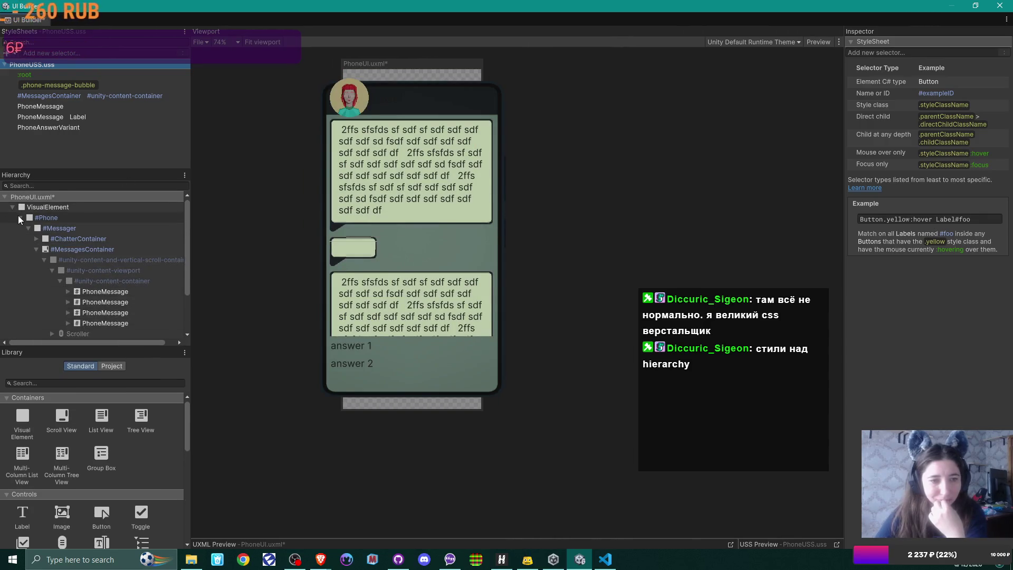
pyautogui.click(20, 217)
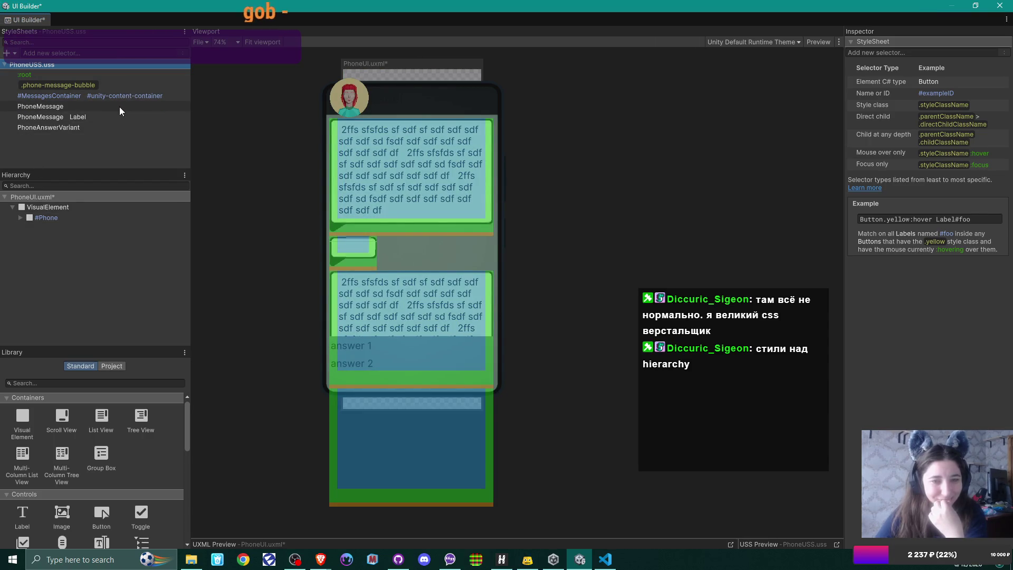
pyautogui.click(120, 107)
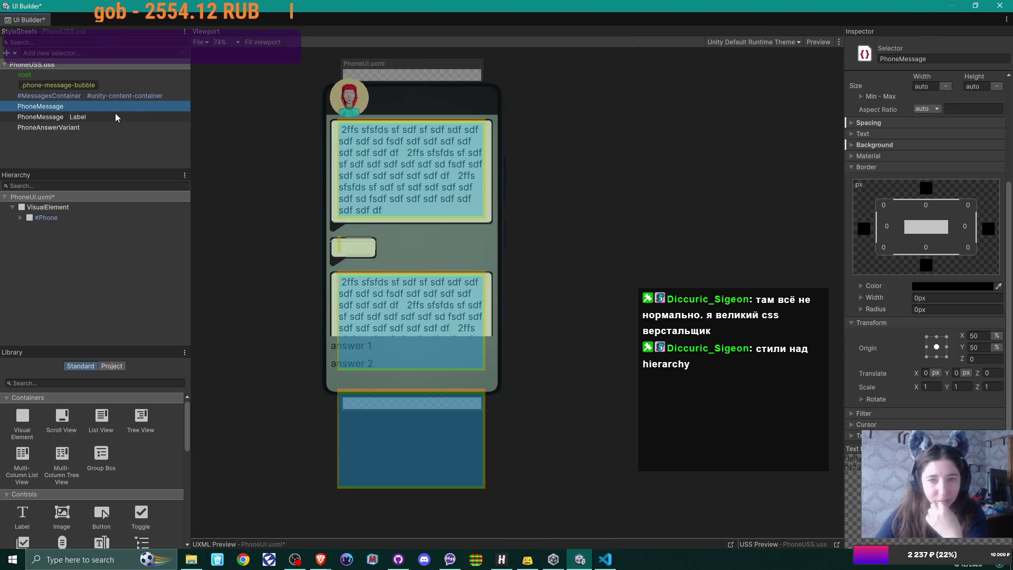
# Compare the PhoneMessage Label and .phone-message-bubble selectors, then open PhoneMessage's Material and Background foldouts.
pyautogui.click(111, 121)
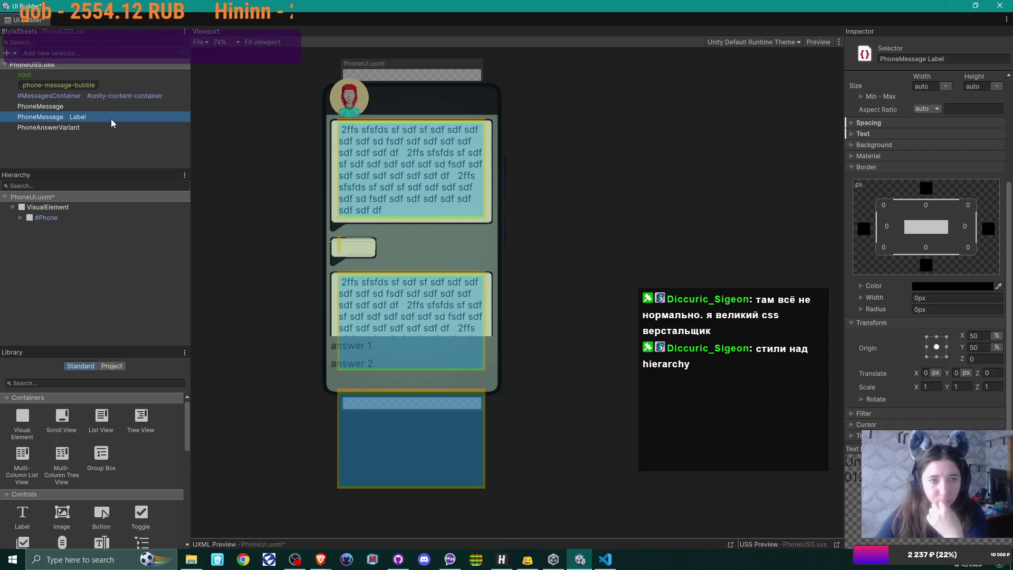
pyautogui.click(92, 87)
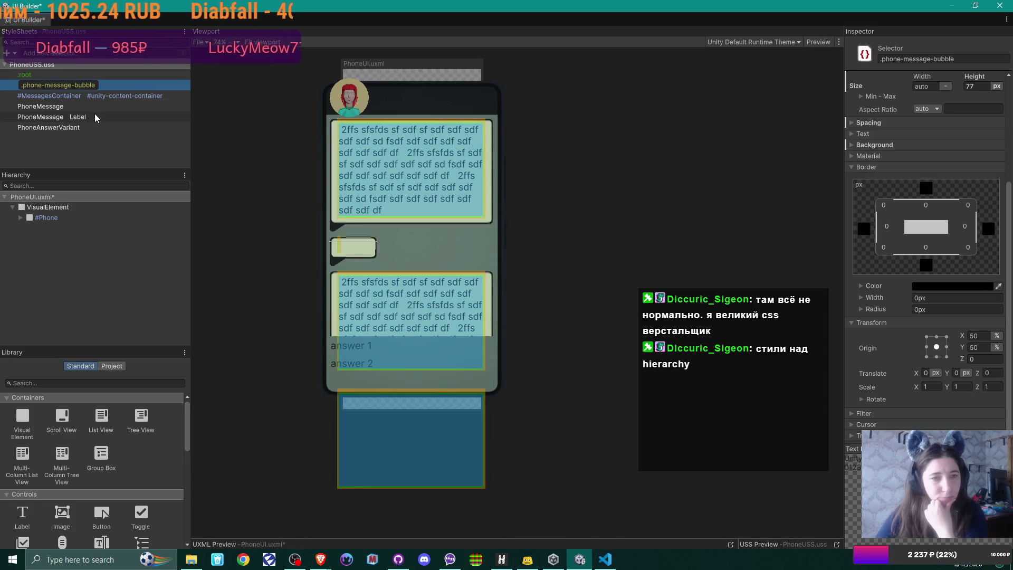
pyautogui.click(94, 107)
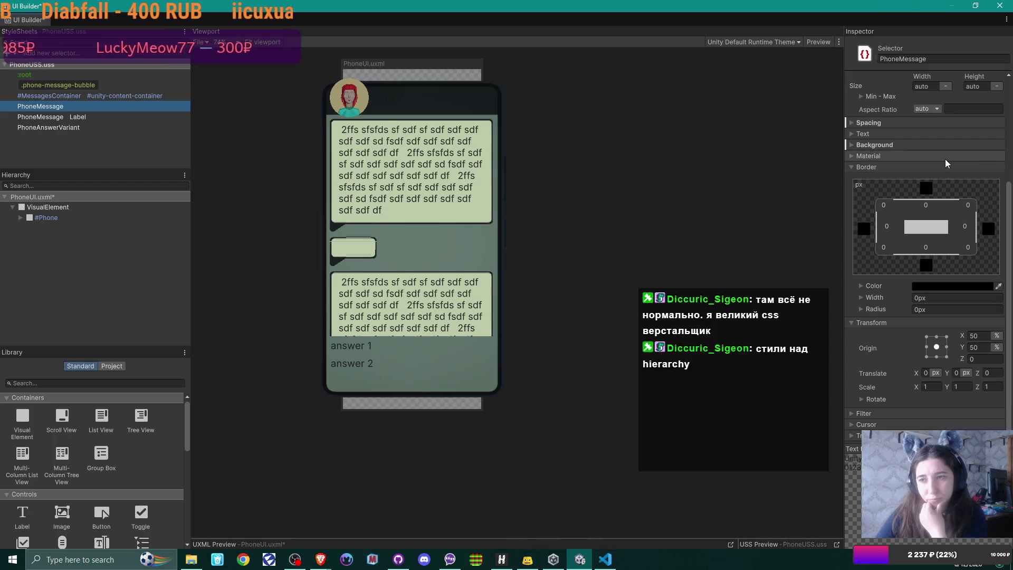
pyautogui.click(853, 157)
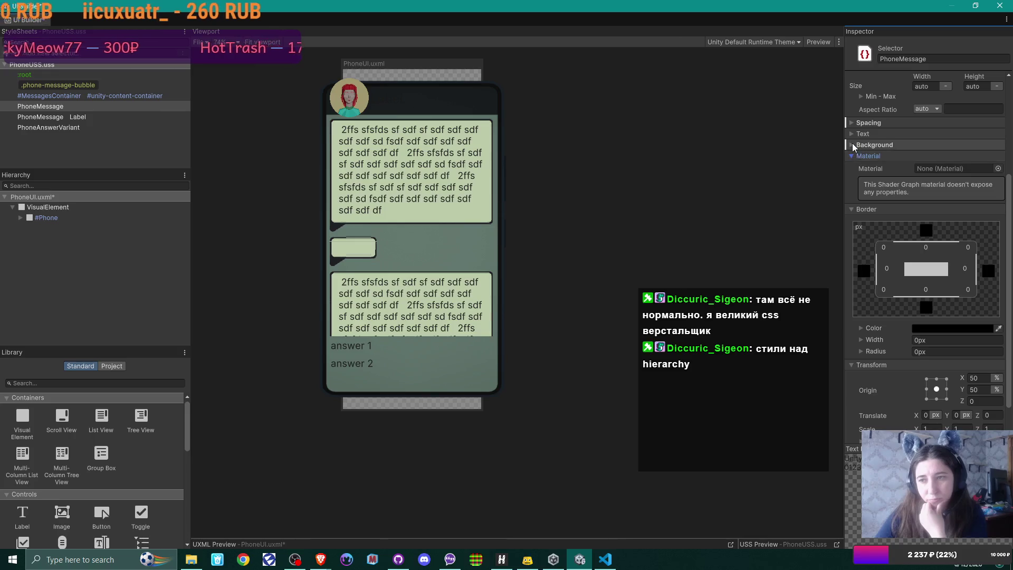
pyautogui.click(853, 143)
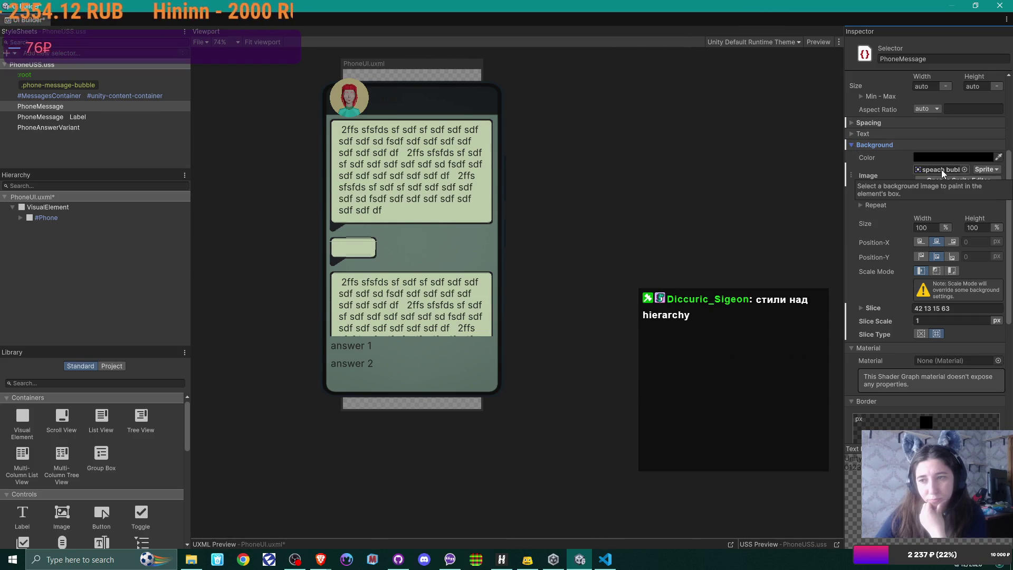
pyautogui.click(48, 107)
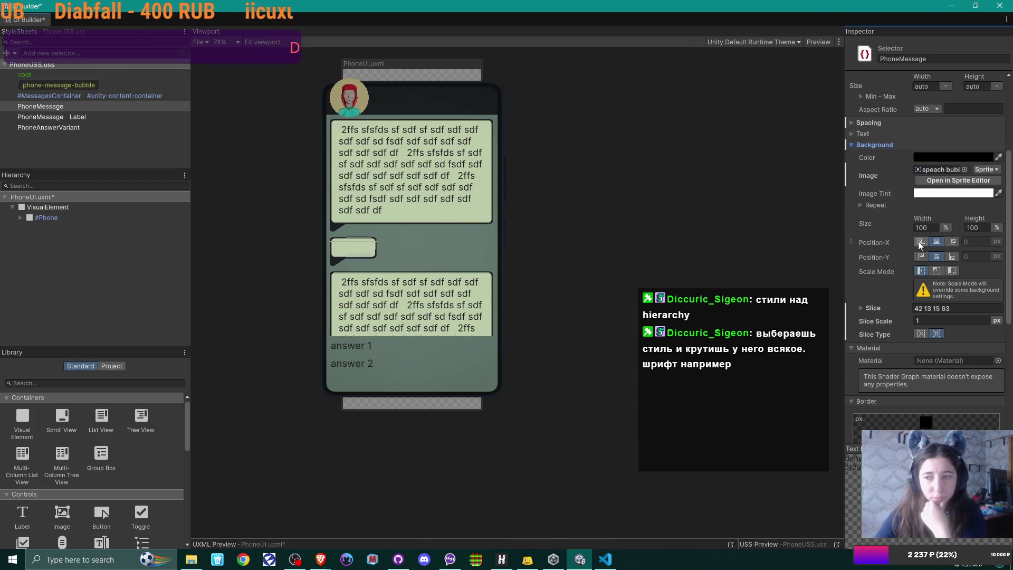
pyautogui.scroll(-3, 881, 256)
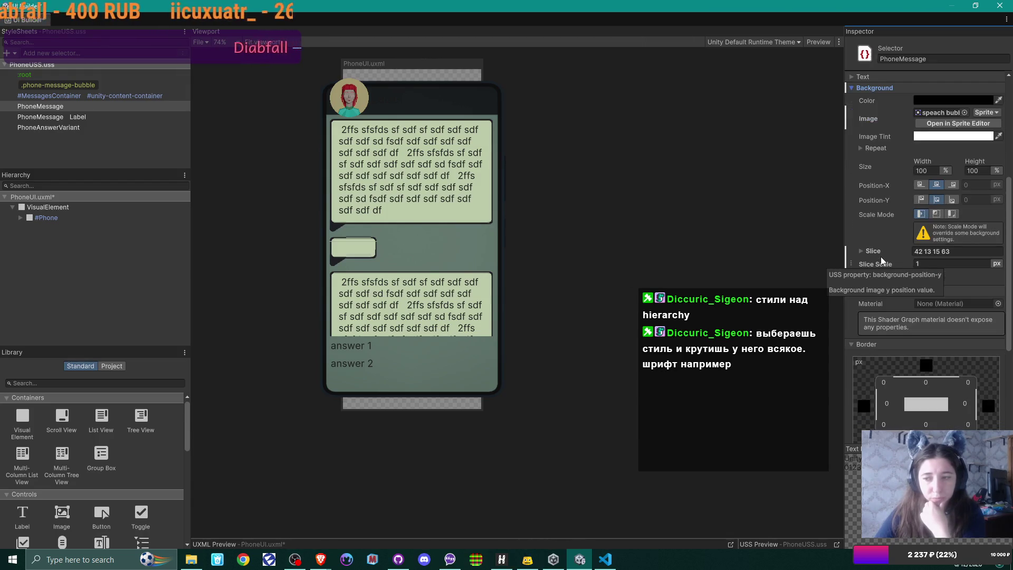
pyautogui.scroll(3, 881, 256)
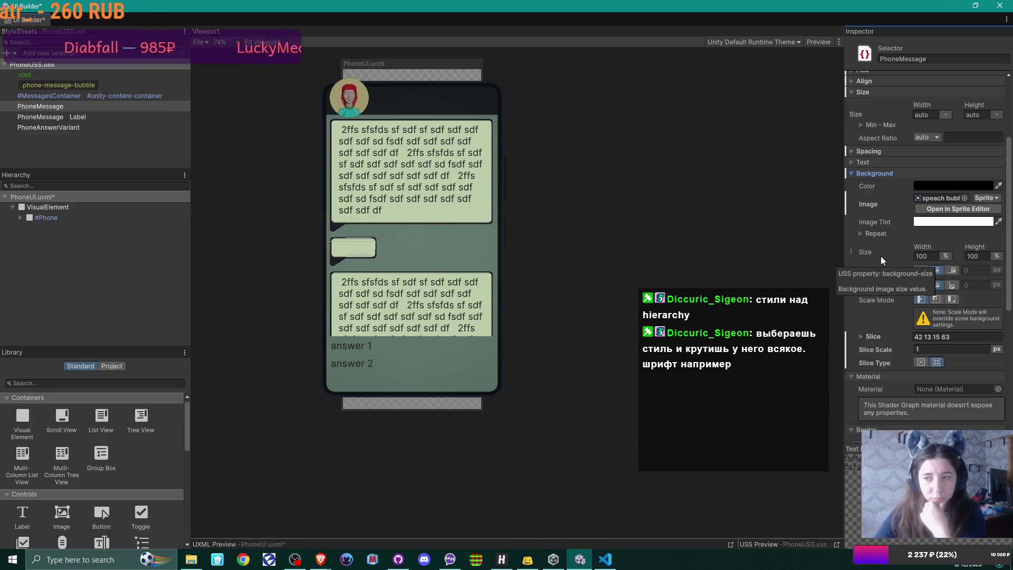
pyautogui.scroll(-6, 881, 256)
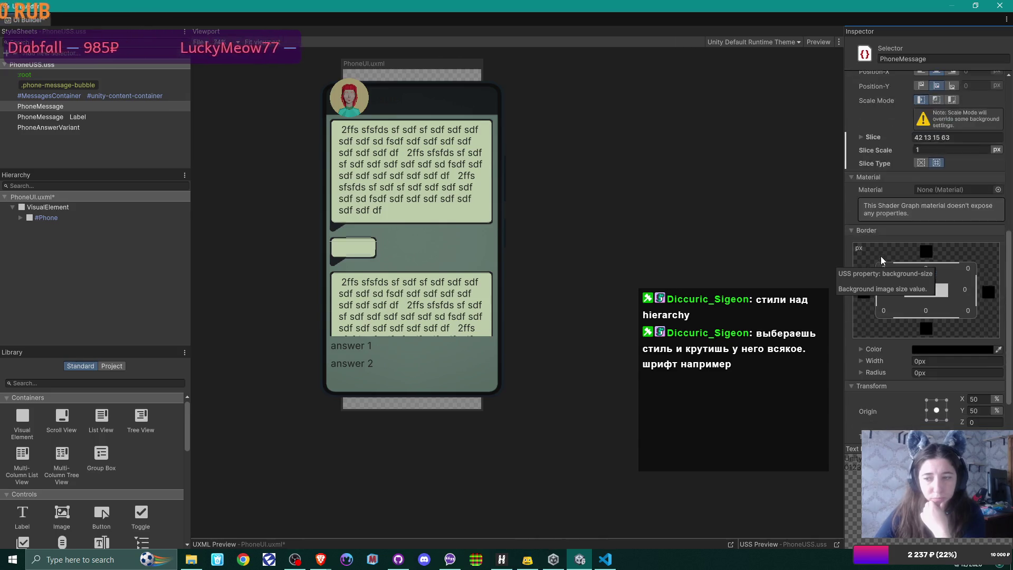
pyautogui.scroll(-2, 881, 255)
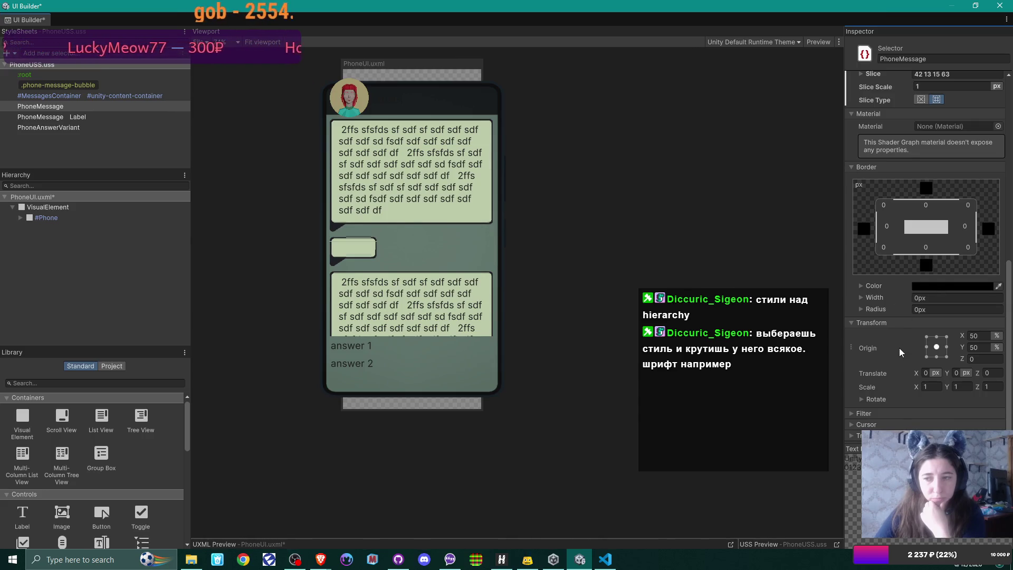
pyautogui.scroll(4, 887, 342)
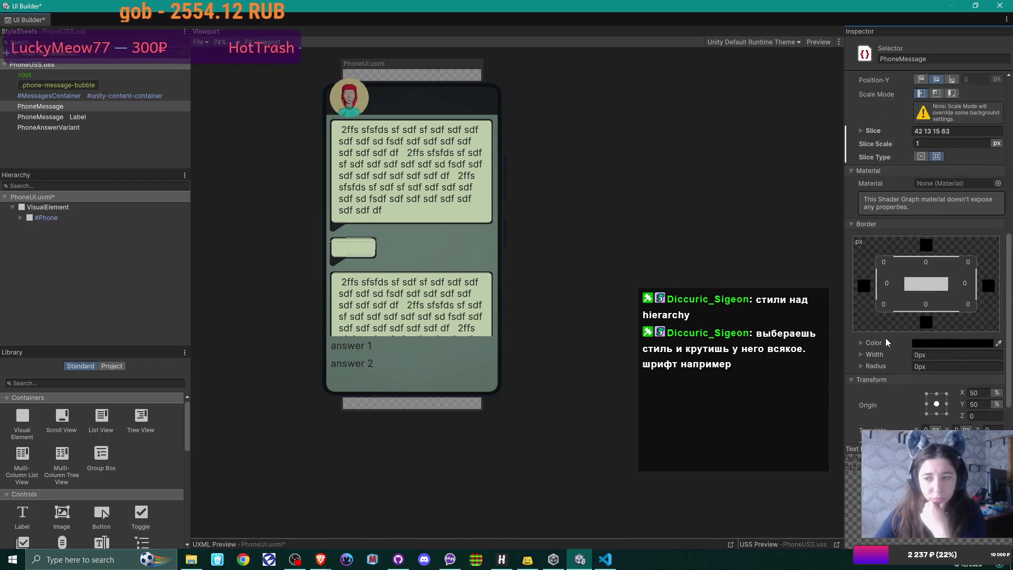
pyautogui.scroll(4, 886, 342)
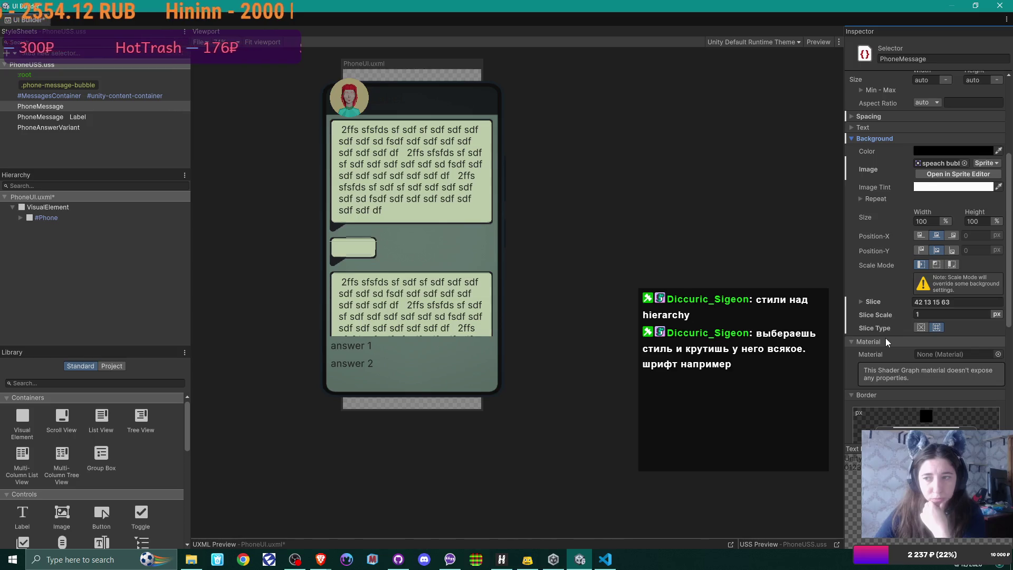
pyautogui.scroll(1, 885, 338)
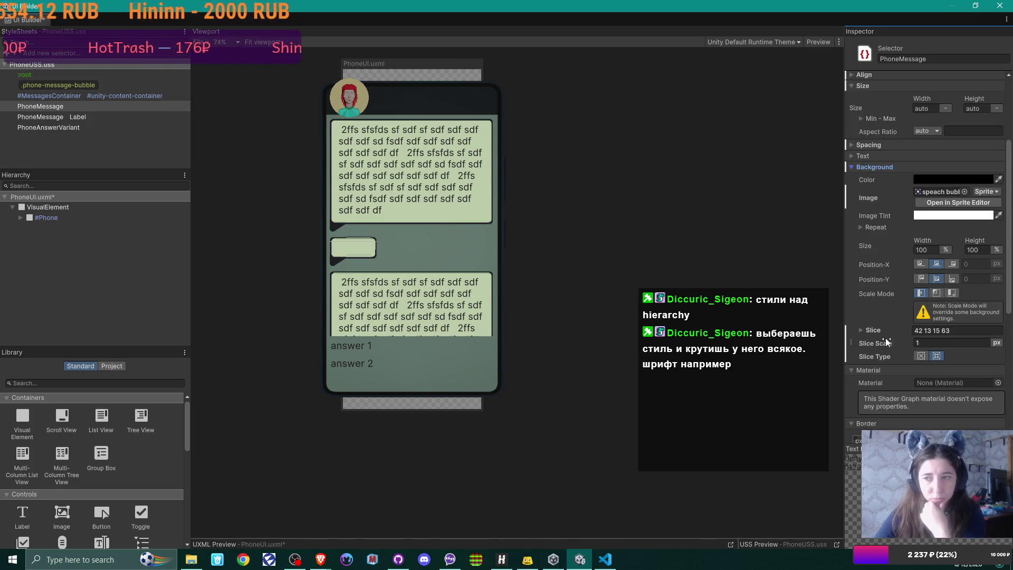
pyautogui.click(851, 156)
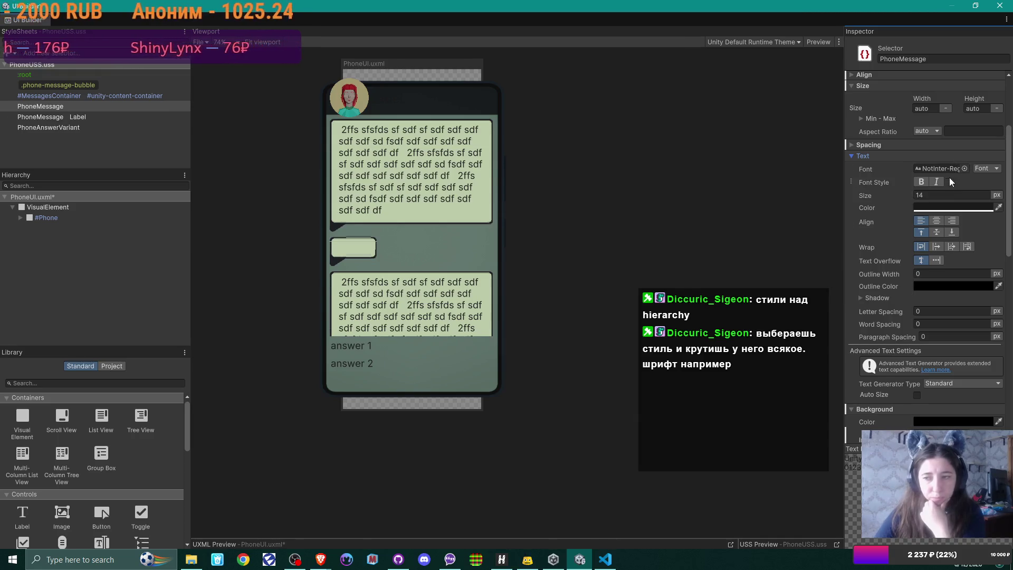
pyautogui.scroll(1, 942, 298)
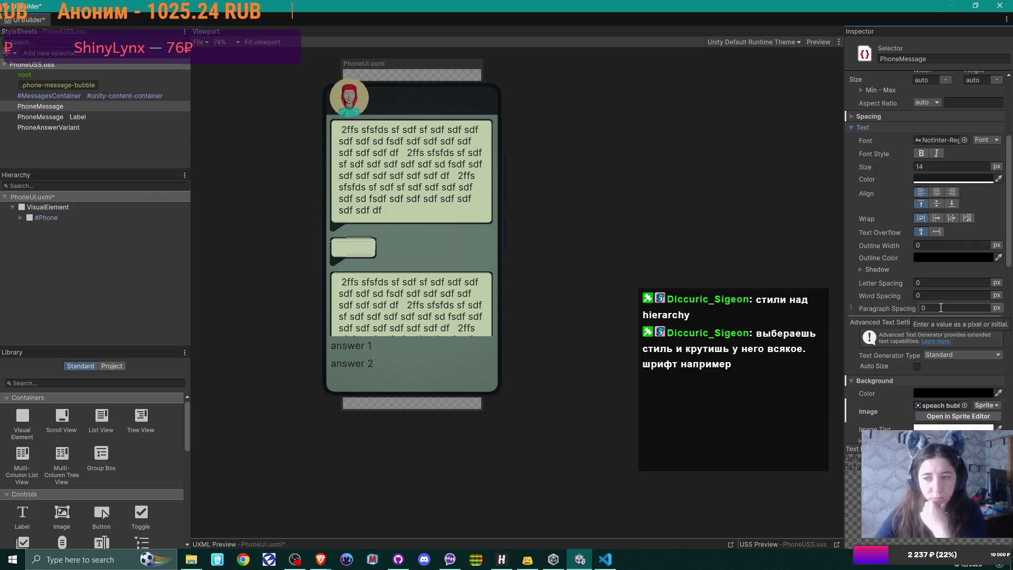
pyautogui.scroll(2, 939, 305)
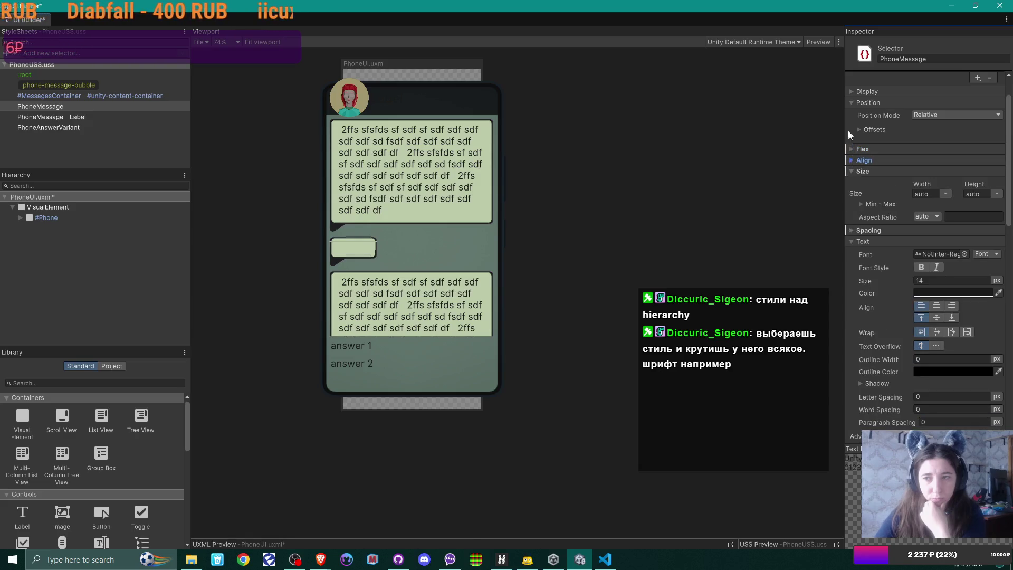
pyautogui.click(850, 101)
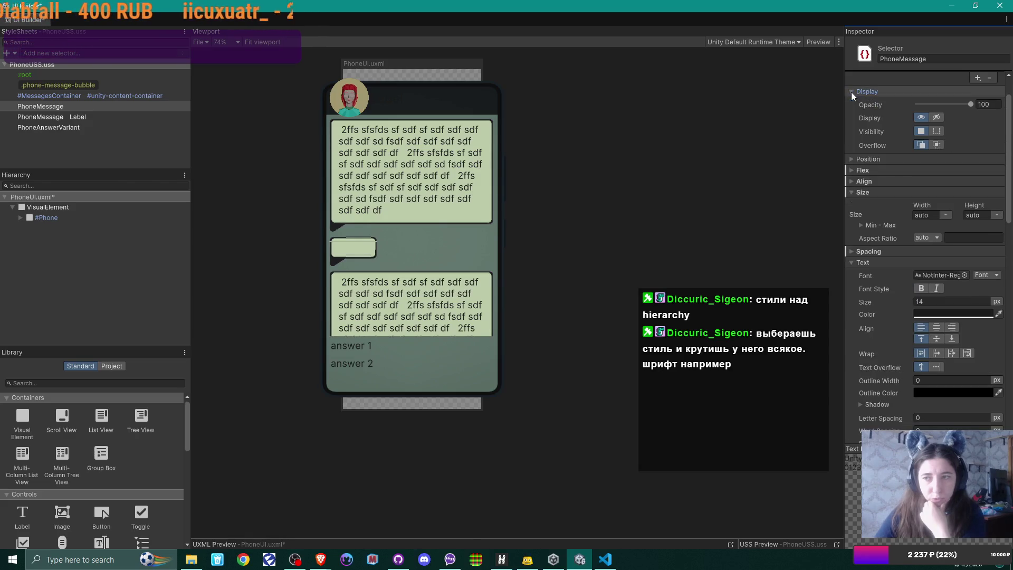
pyautogui.scroll(-2, 891, 211)
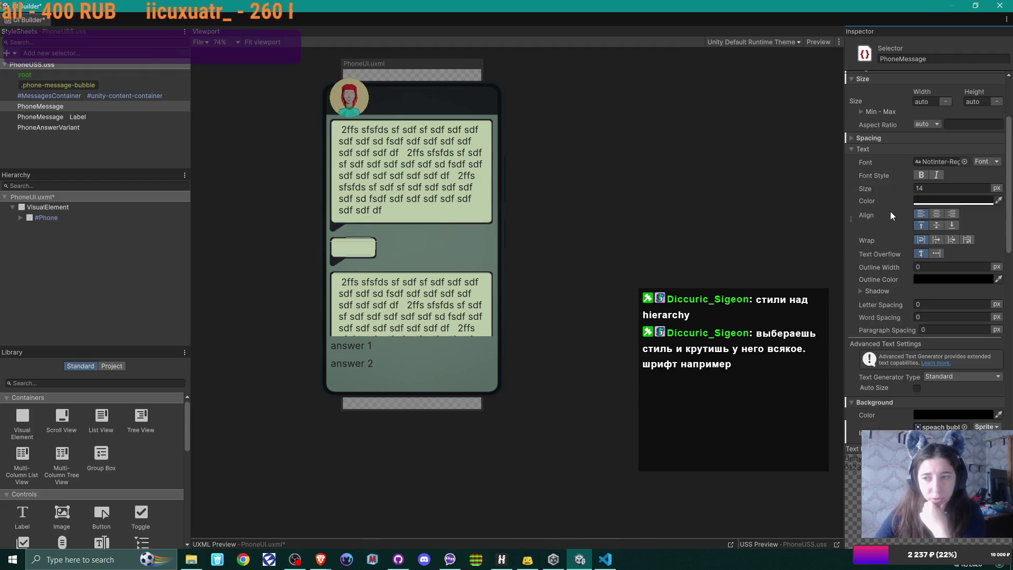
pyautogui.click(851, 147)
pyautogui.scroll(1, 850, 127)
pyautogui.click(849, 107)
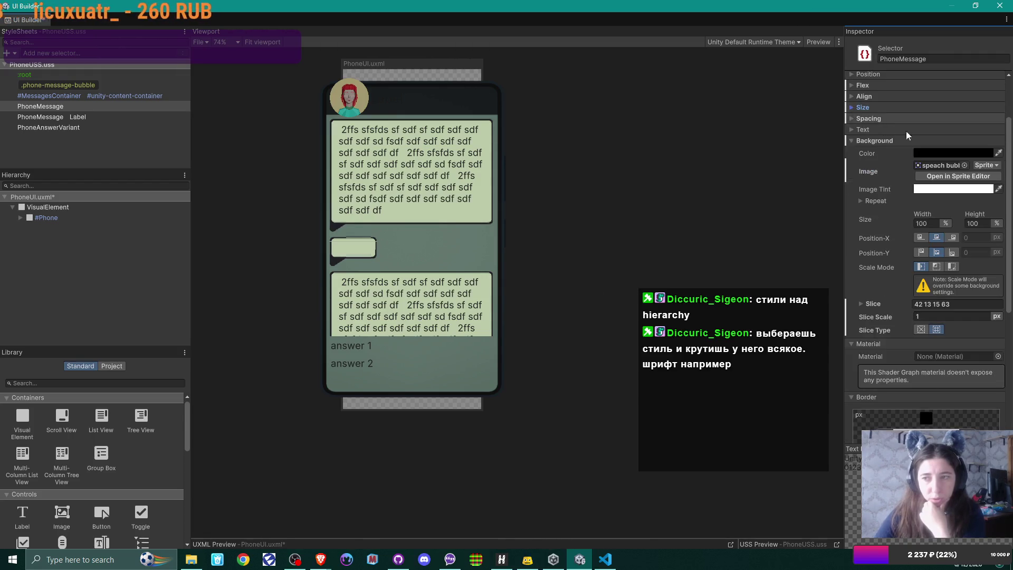
pyautogui.click(940, 165)
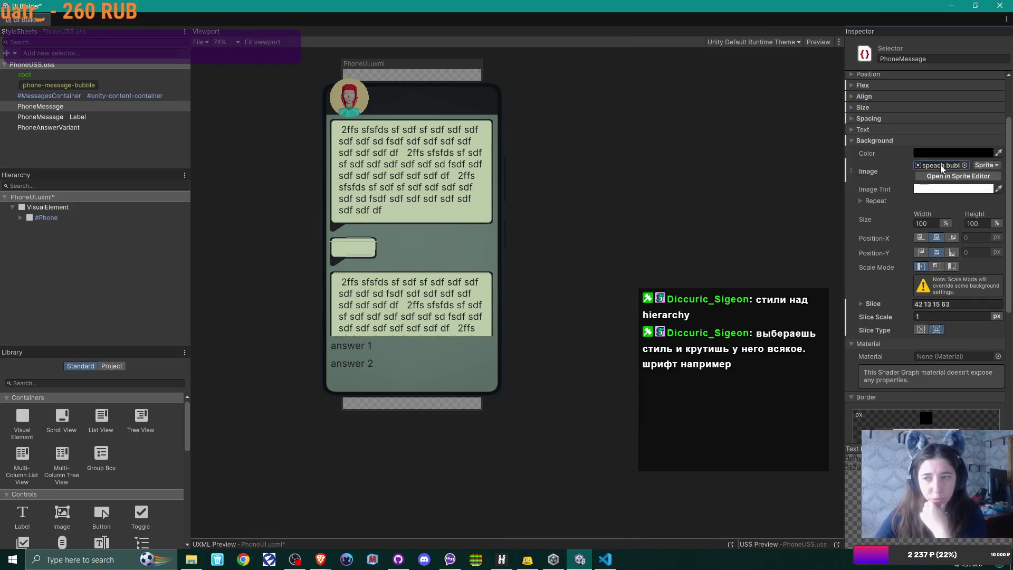
pyautogui.doubleClick(941, 165)
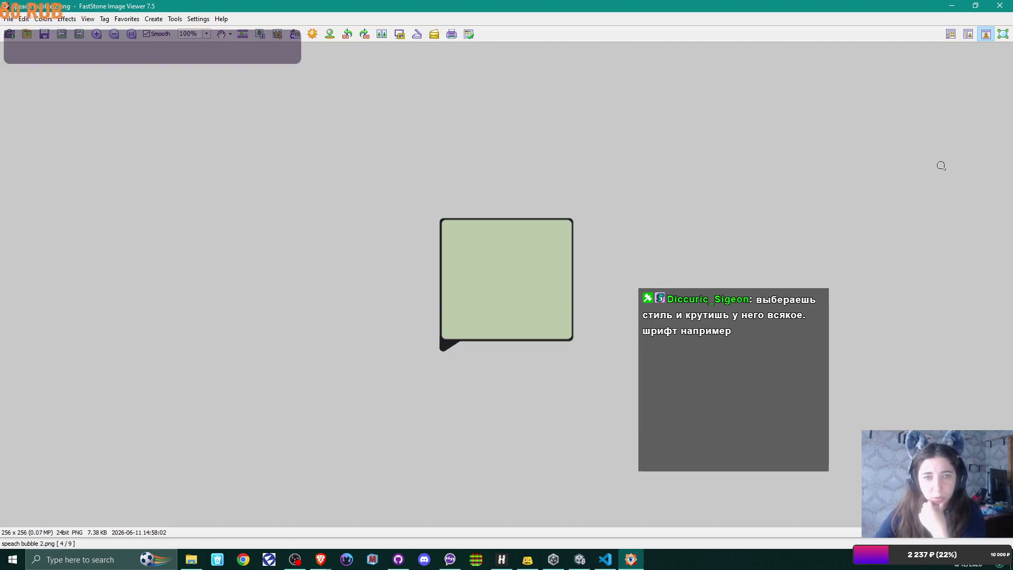
pyautogui.click(999, 5)
pyautogui.click(48, 107)
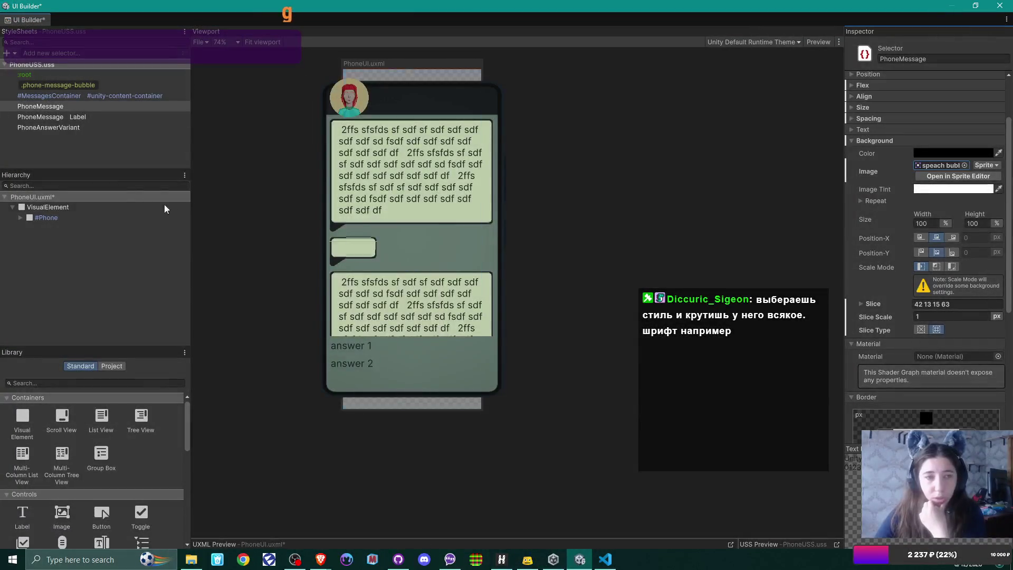
# Duplicate the PhoneMessage selector, delete the extra copy, and select PhoneAnswerVariant.
pyautogui.rightClick(48, 108)
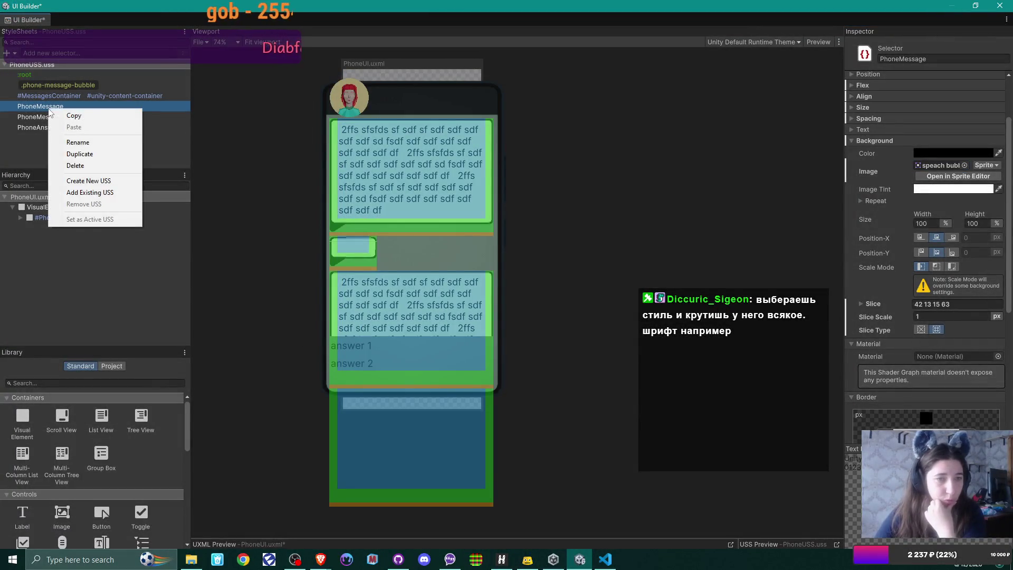
pyautogui.click(109, 155)
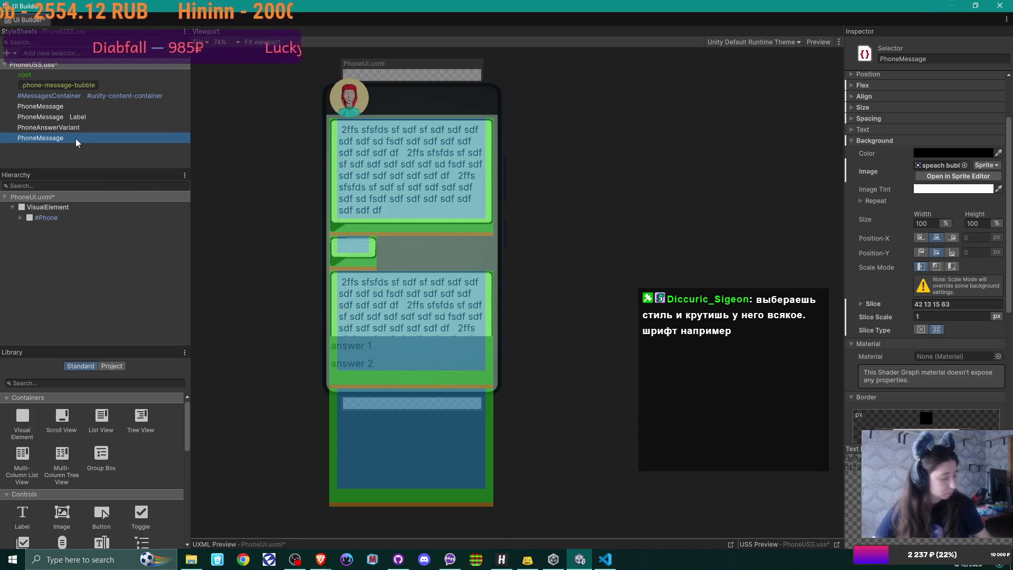
pyautogui.doubleClick(75, 138)
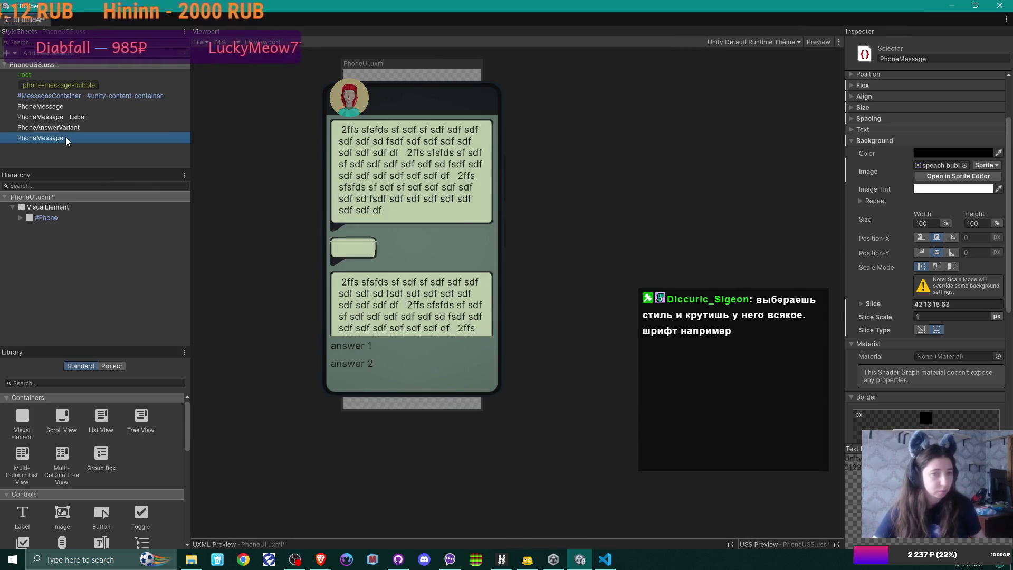
pyautogui.click(53, 127)
pyautogui.click(70, 140)
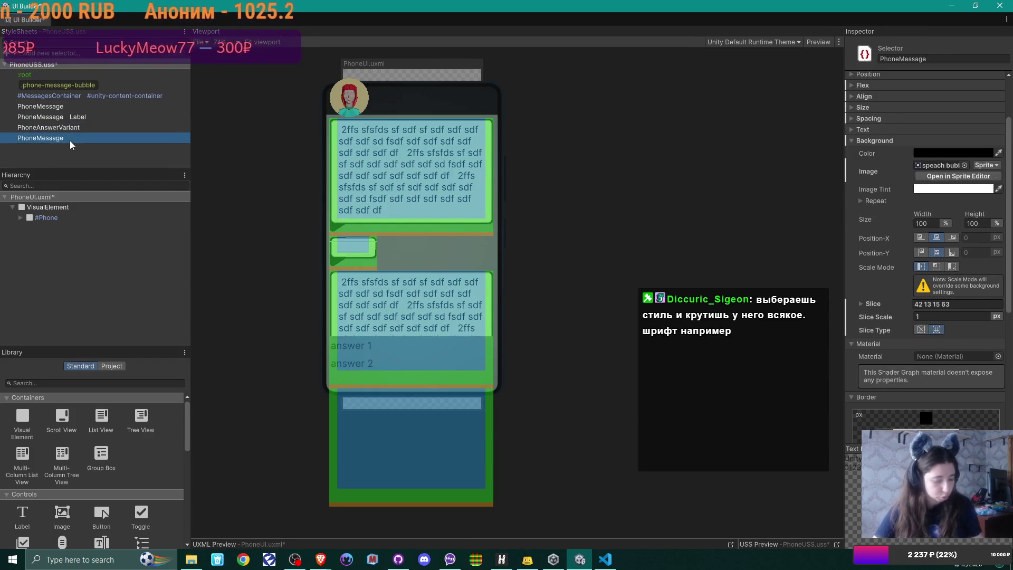
pyautogui.press('Delete')
pyautogui.click(71, 128)
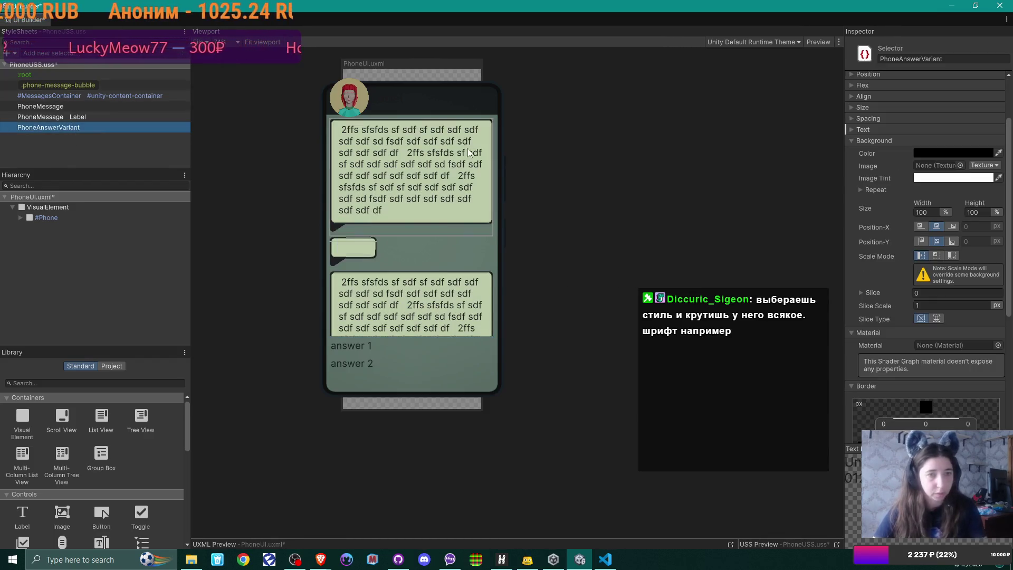
# Set PhoneAnswerVariant's Background Image to the green speech-bubble texture, turning answers 1 and 2 green.
pyautogui.click(960, 165)
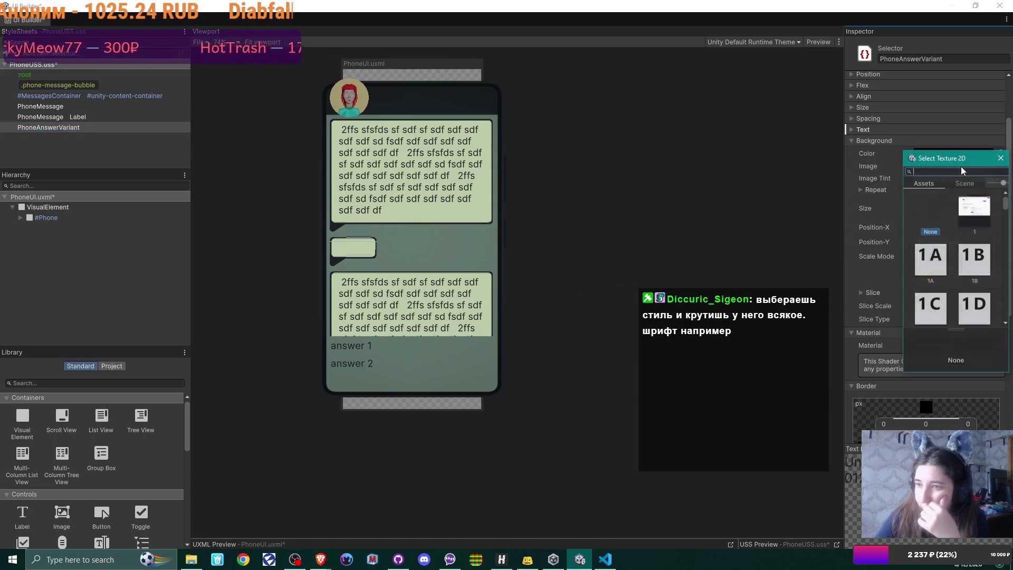
pyautogui.scroll(-10, 978, 212)
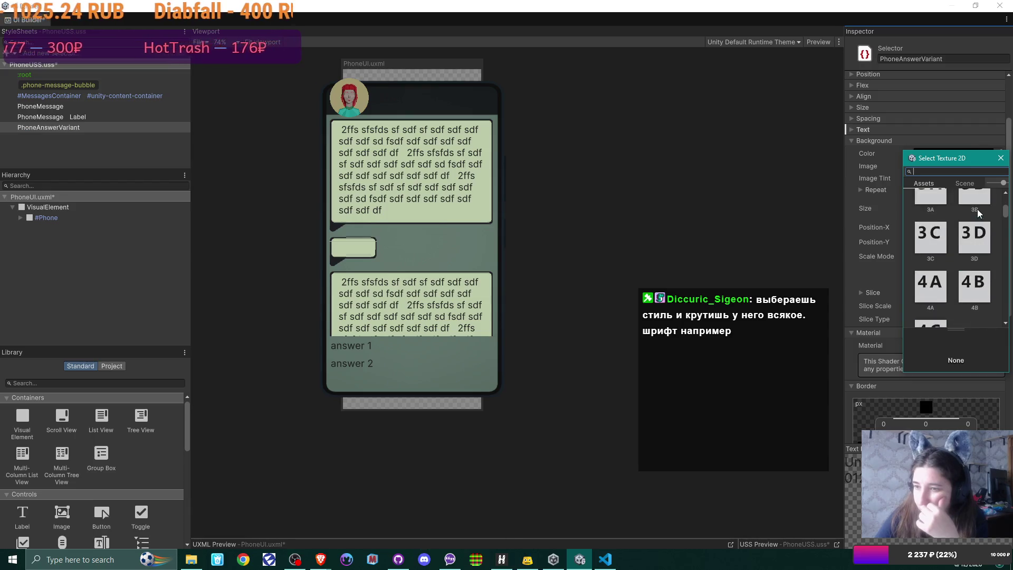
pyautogui.scroll(-8, 977, 212)
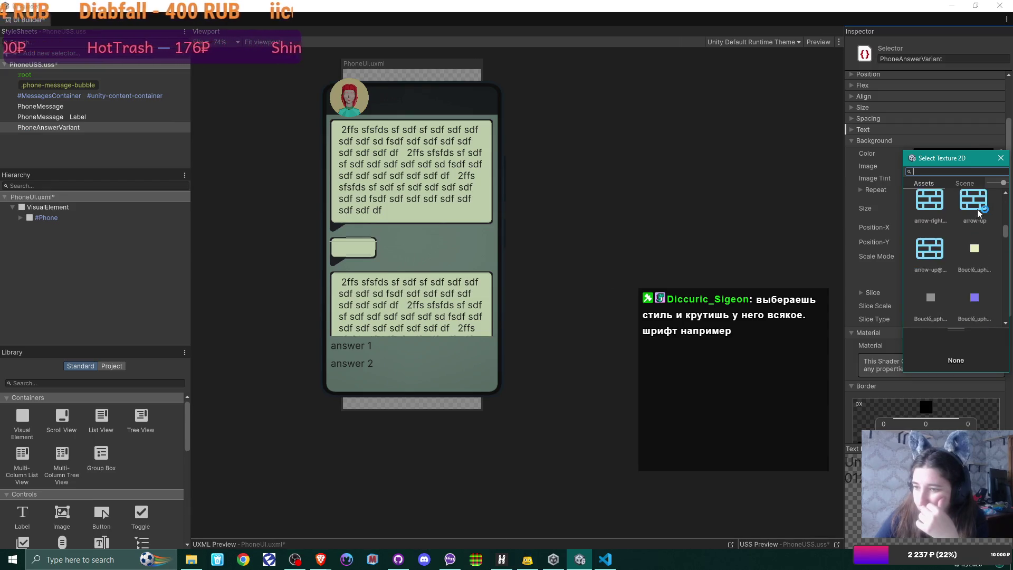
pyautogui.scroll(-5, 977, 209)
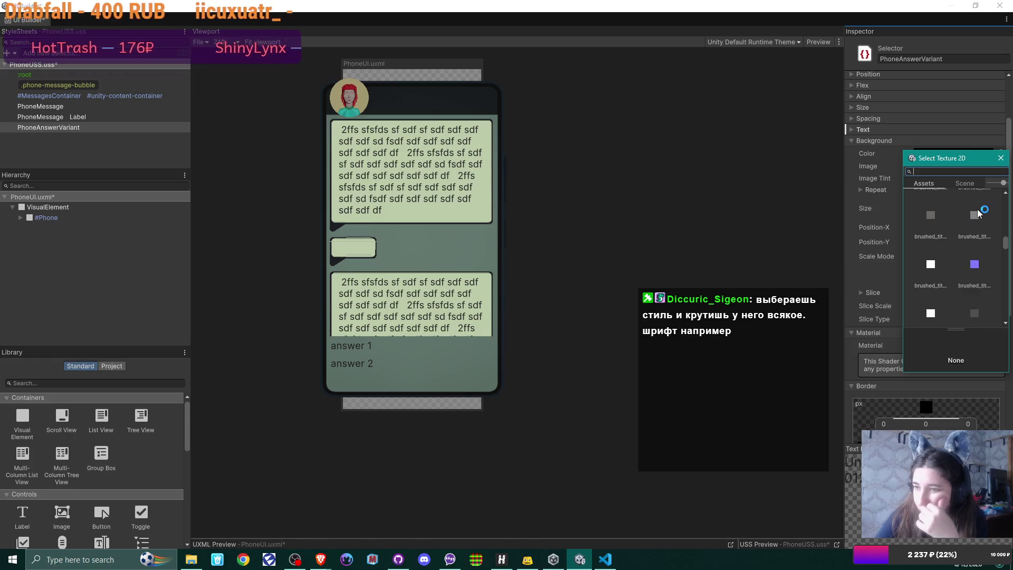
pyautogui.scroll(-2, 960, 252)
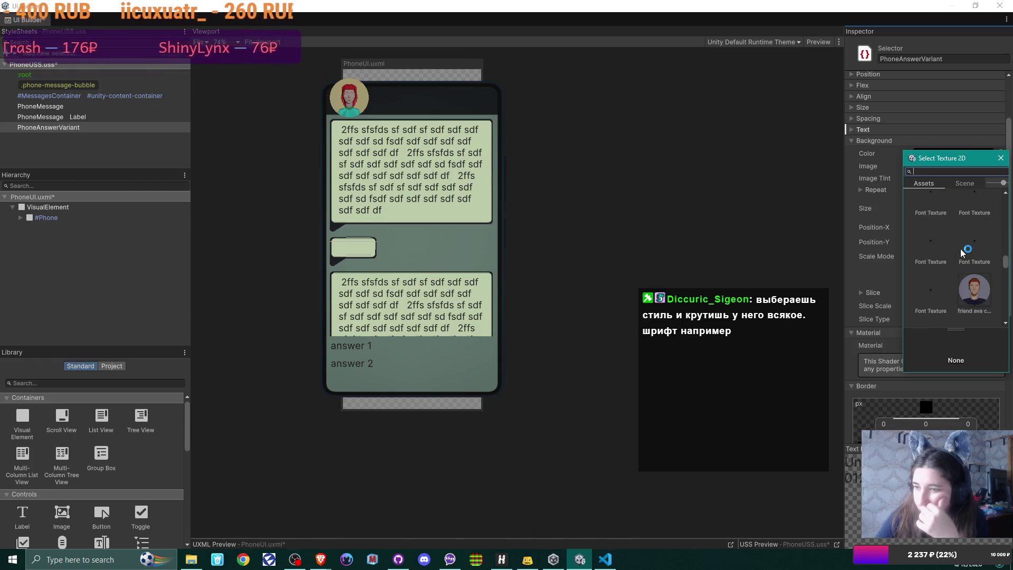
pyautogui.scroll(-6, 960, 249)
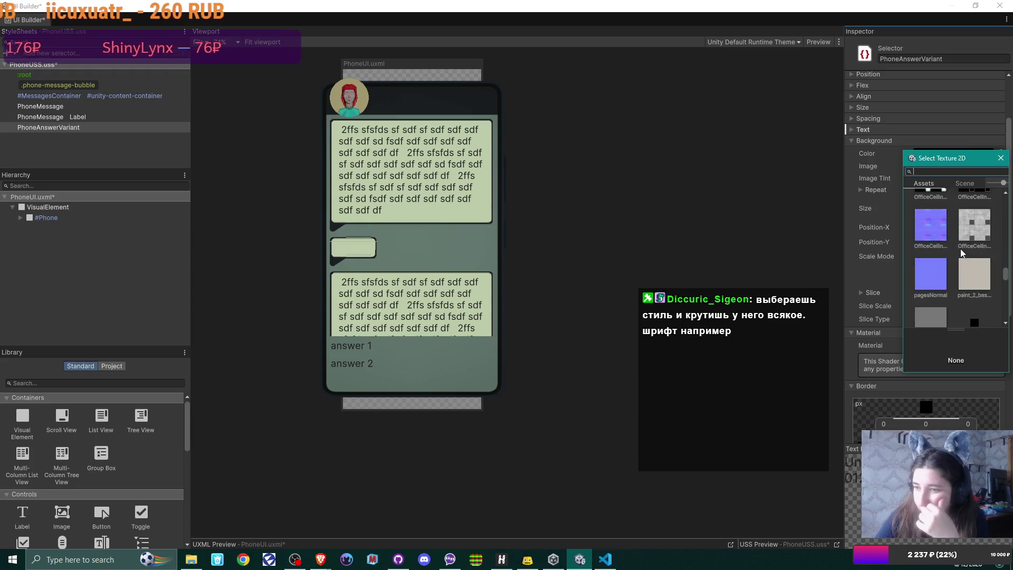
pyautogui.scroll(-6, 960, 248)
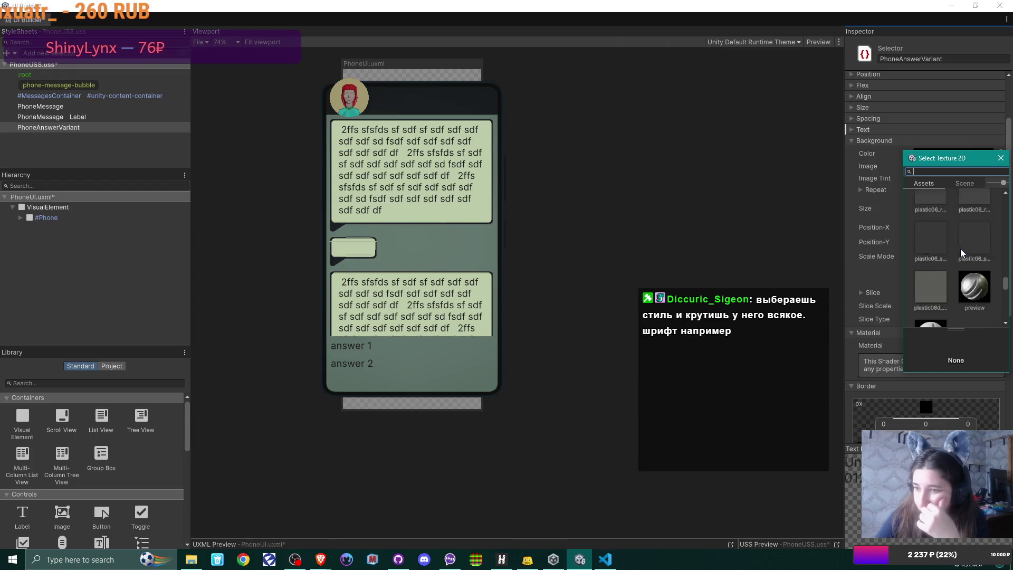
pyautogui.scroll(-6, 960, 248)
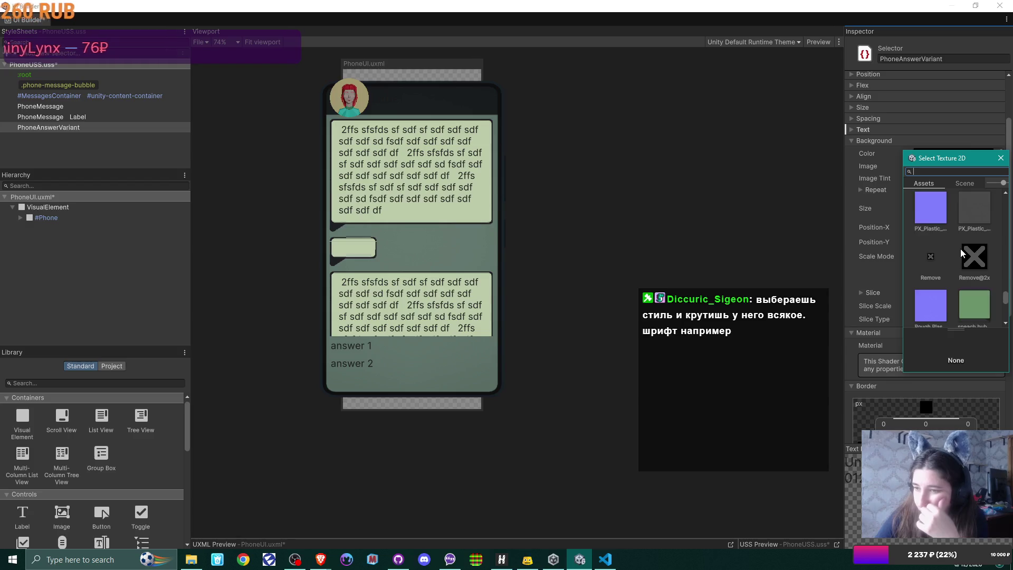
pyautogui.doubleClick(973, 204)
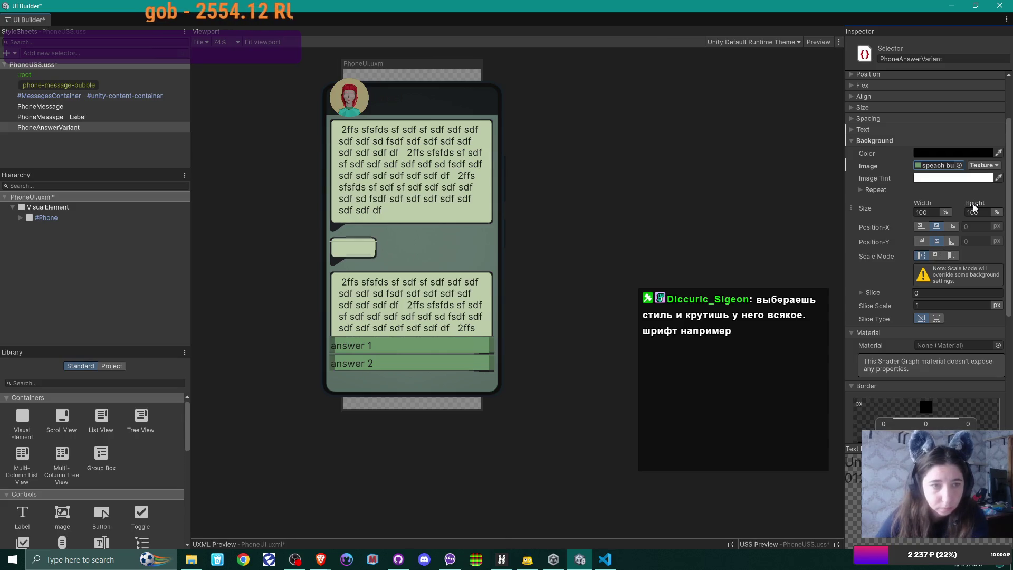
# Set PhoneAnswerVariant's Background Image to None so answers 1 and 2 show as plain text.
pyautogui.click(52, 106)
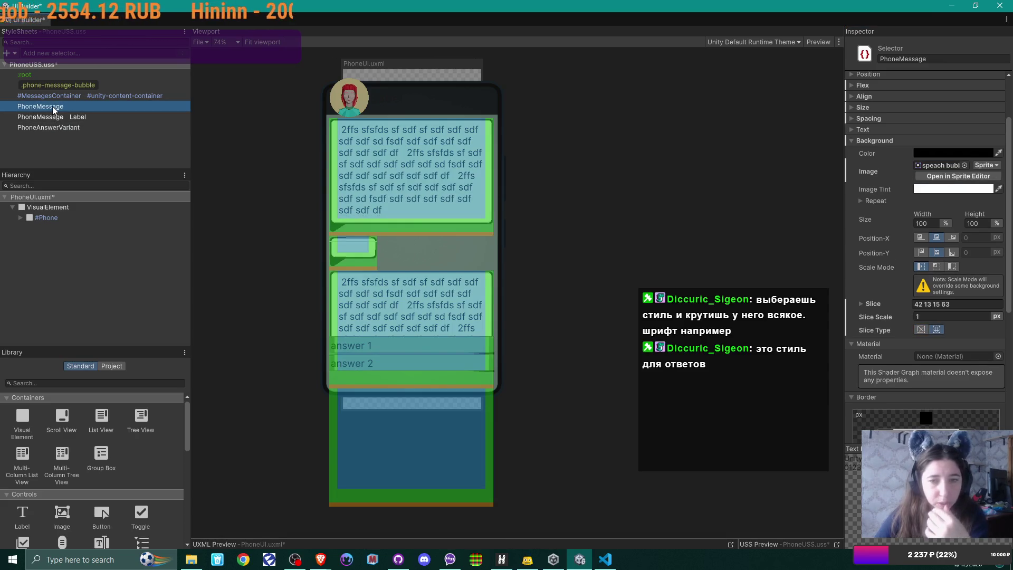
pyautogui.click(61, 128)
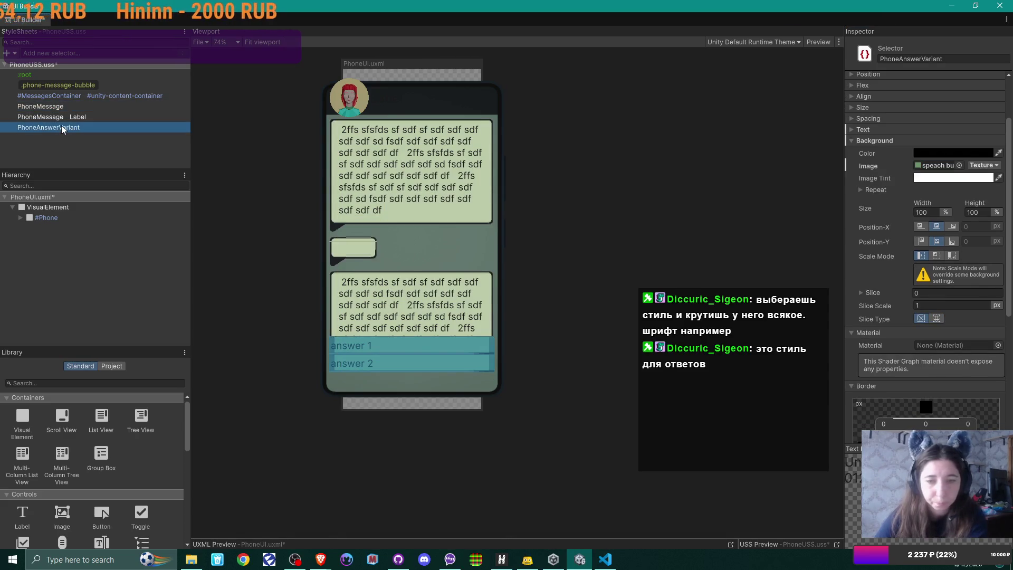
pyautogui.click(954, 166)
pyautogui.click(960, 166)
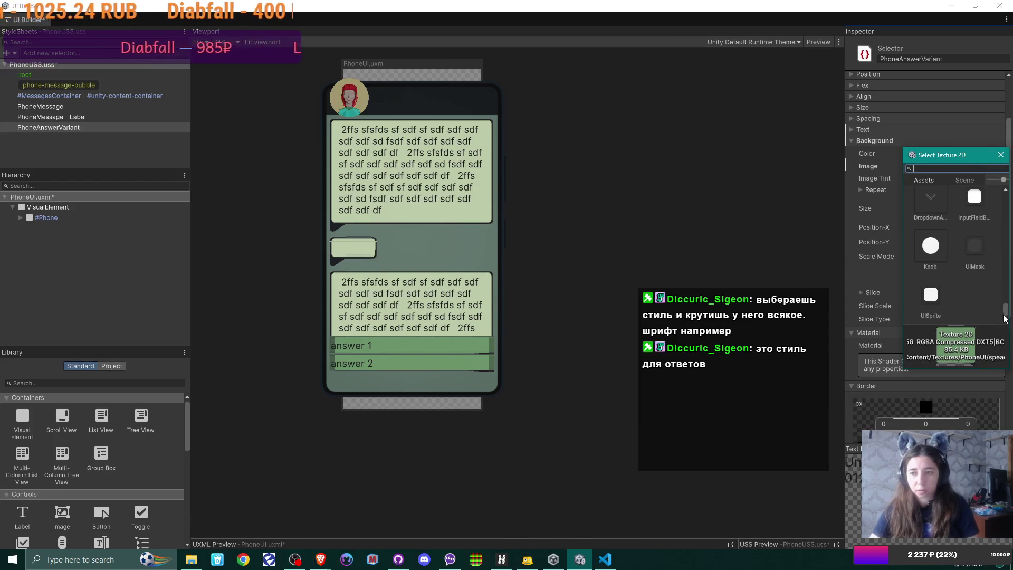
pyautogui.moveTo(1008, 311); pyautogui.dragTo(1006, 195)
pyautogui.click(929, 207)
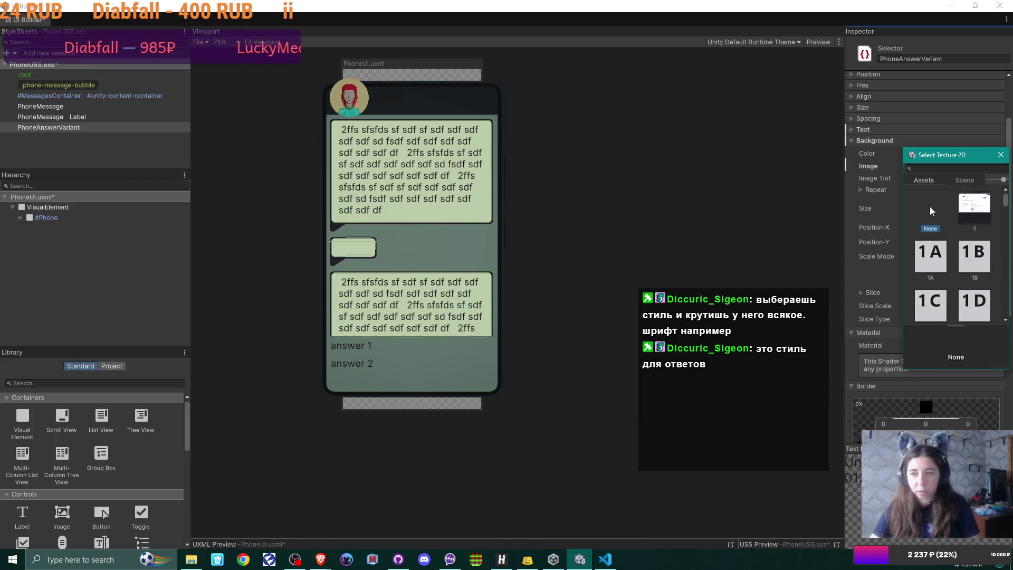
pyautogui.click(929, 207)
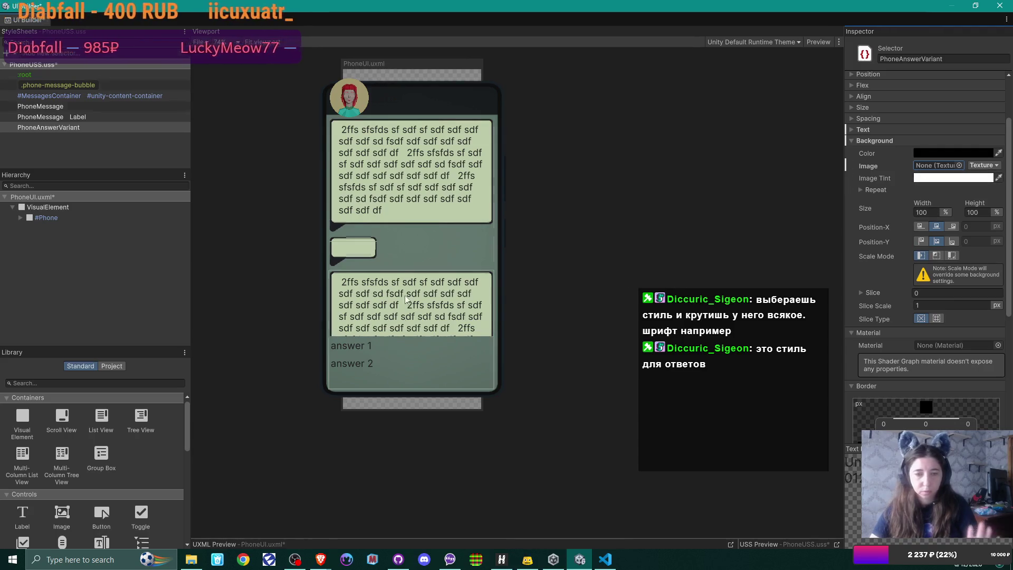
pyautogui.click(52, 106)
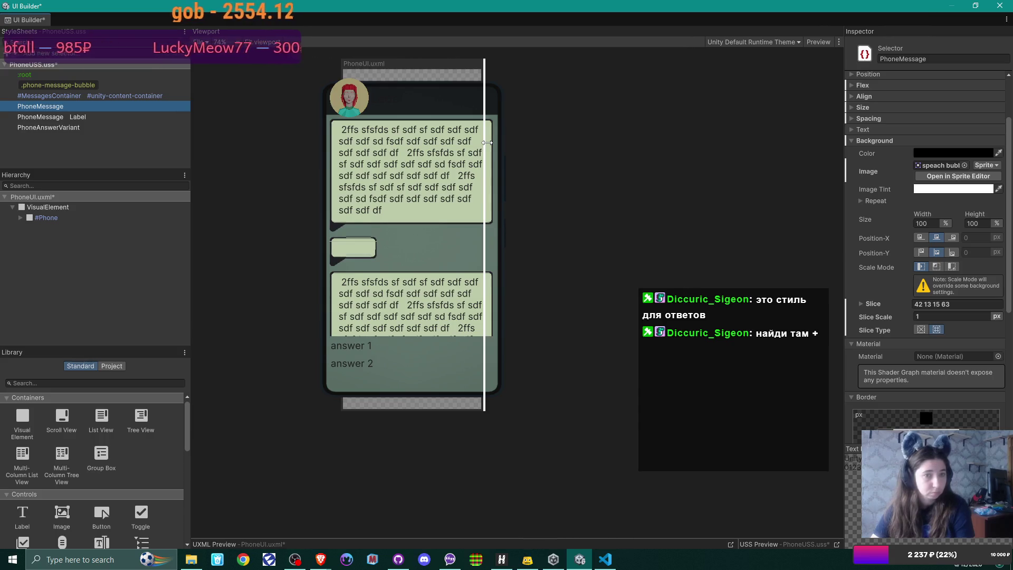
# Duplicate the PhoneMessage selector and rename the copy to PhoneAnswerMsg below PhoneAnswerVariant.
pyautogui.rightClick(58, 107)
pyautogui.click(48, 115)
pyautogui.rightClick(49, 109)
pyautogui.click(42, 104)
pyautogui.rightClick(43, 104)
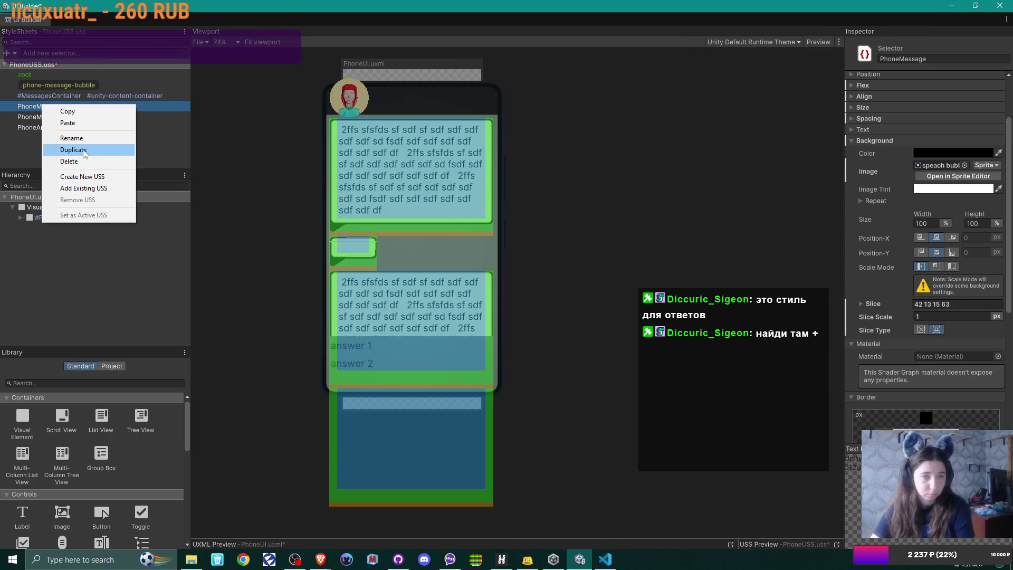
pyautogui.click(84, 151)
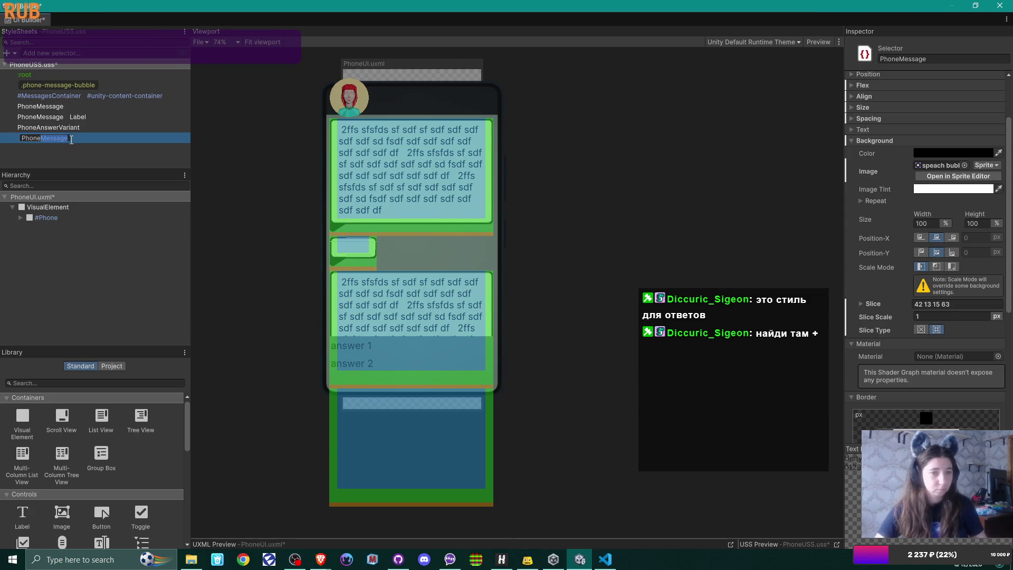
pyautogui.write('Answer')
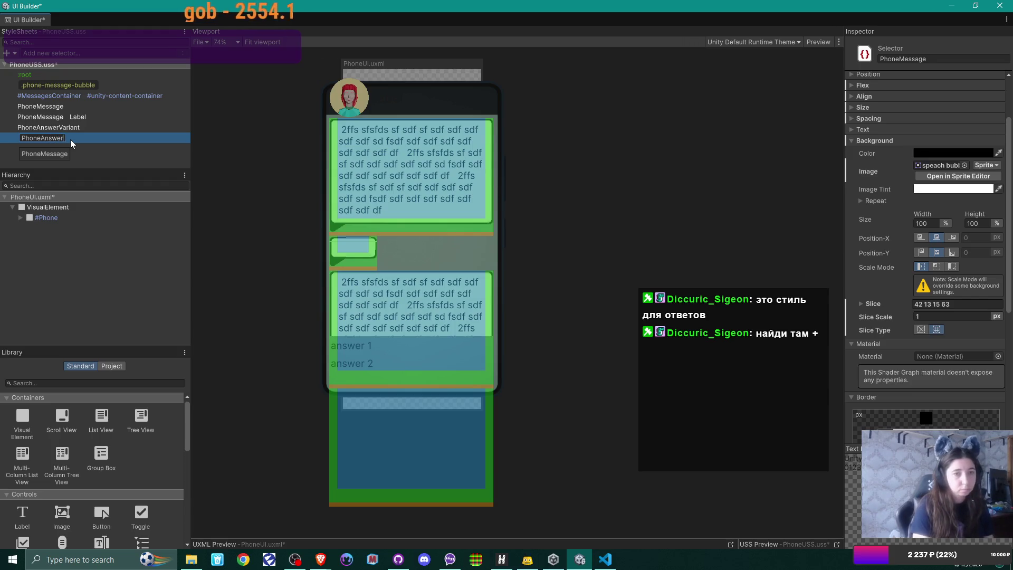
pyautogui.press('Return')
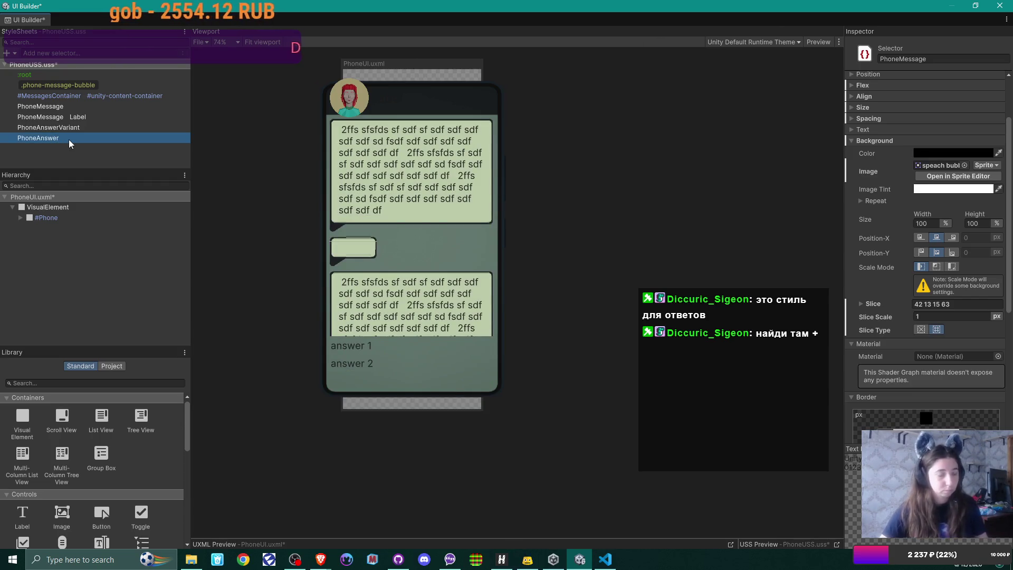
pyautogui.doubleClick(58, 138)
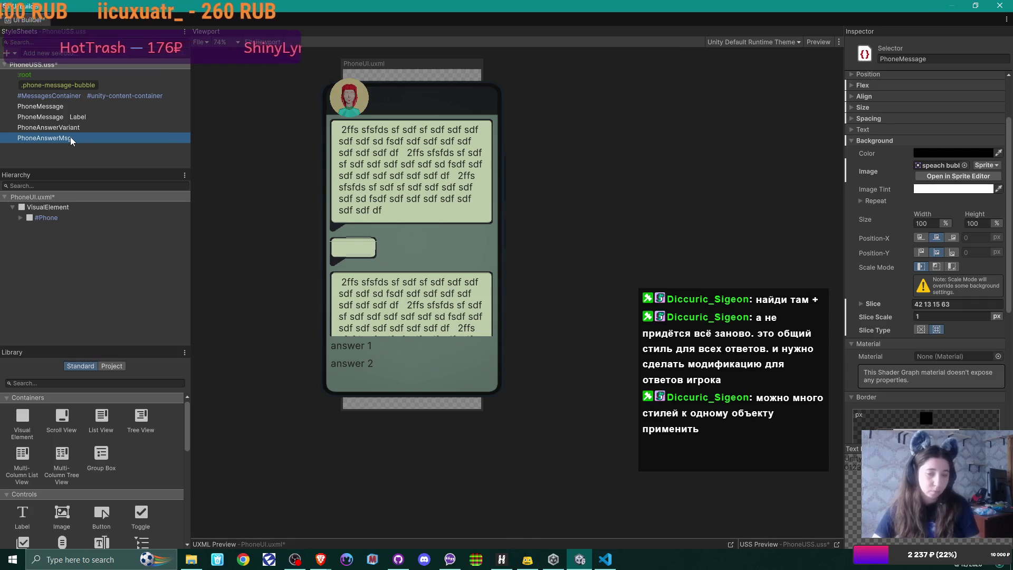
# Delete the duplicated PhoneAnswerMsg selector from PhoneUSS.uss.
pyautogui.press('Delete')
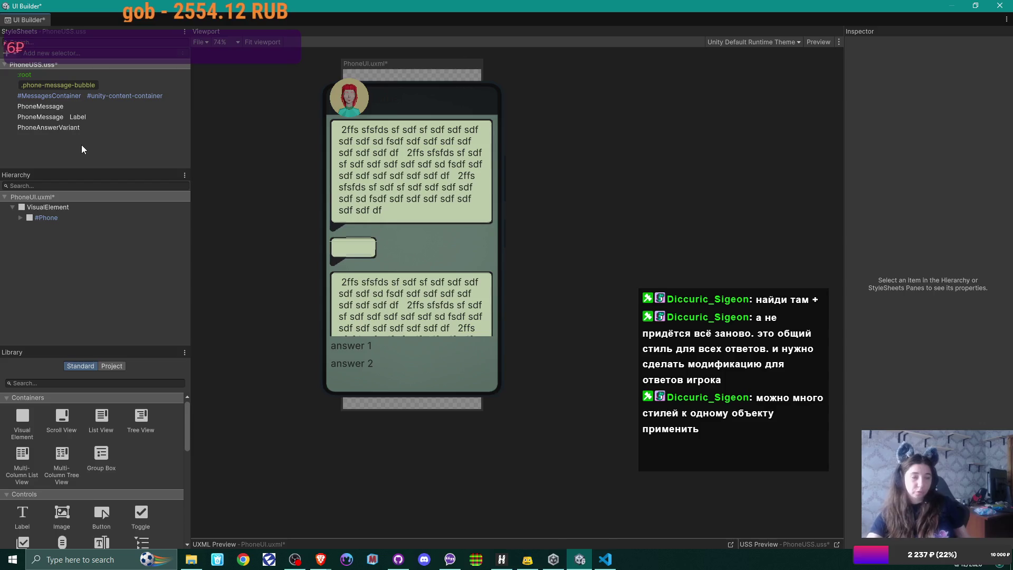
pyautogui.click(8, 54)
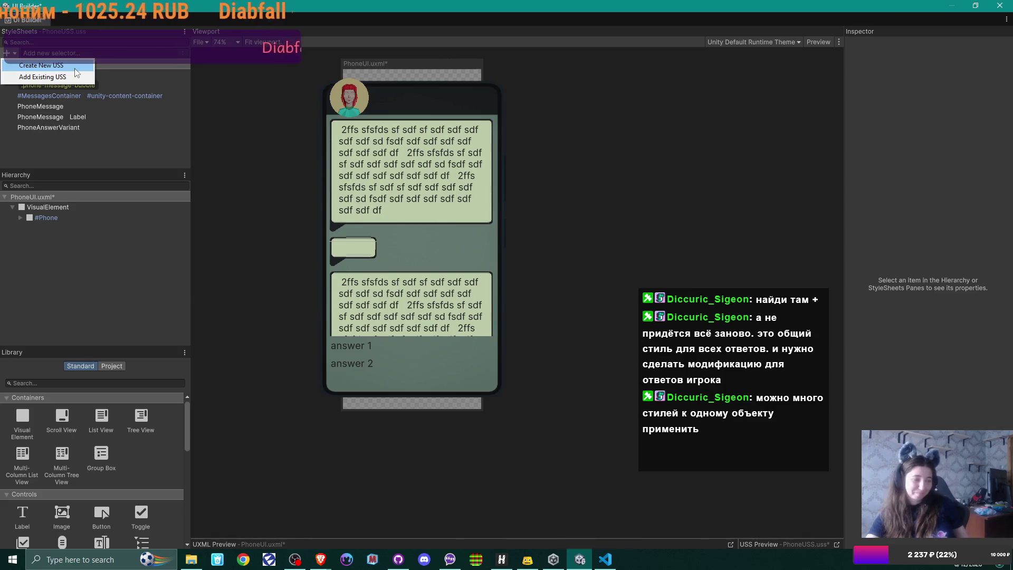
pyautogui.click(112, 53)
pyautogui.write('.')
pyautogui.click(99, 163)
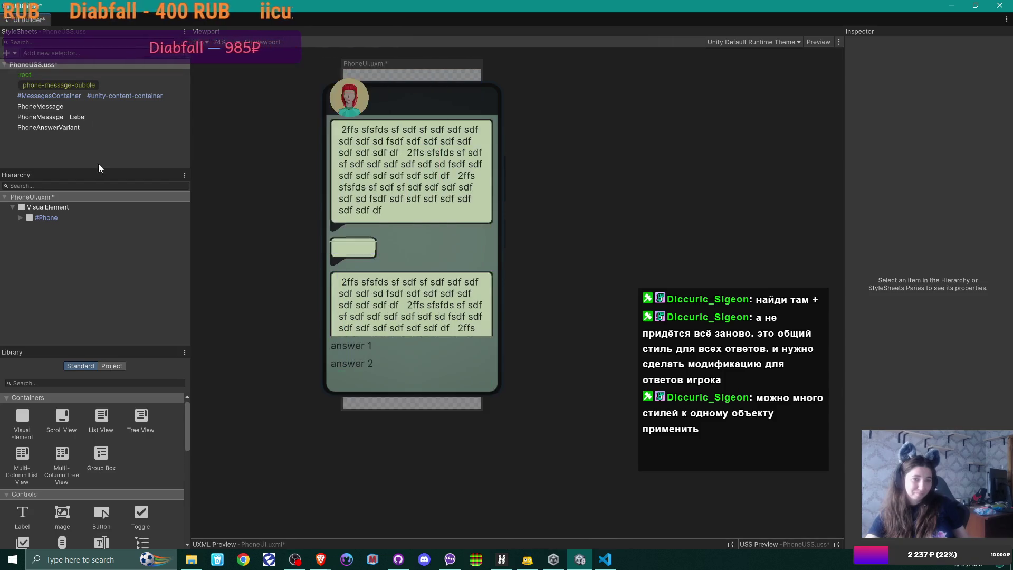
pyautogui.click(89, 83)
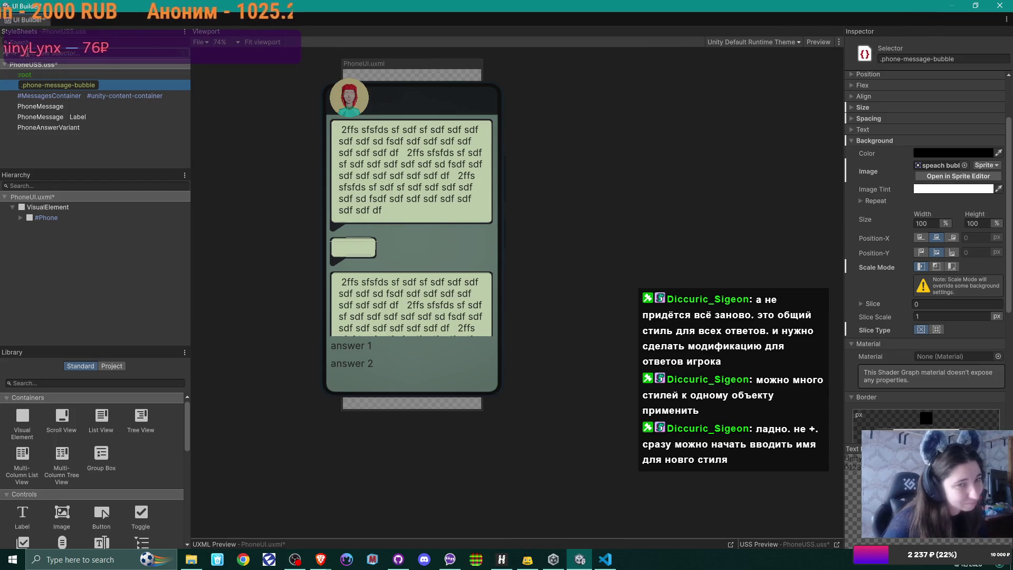
pyautogui.click(114, 54)
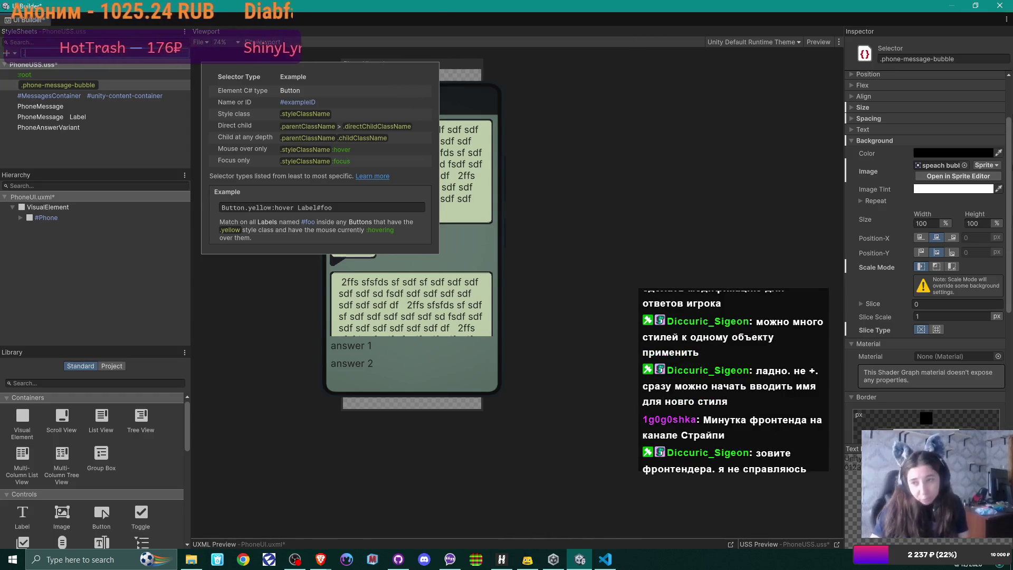
pyautogui.click(602, 92)
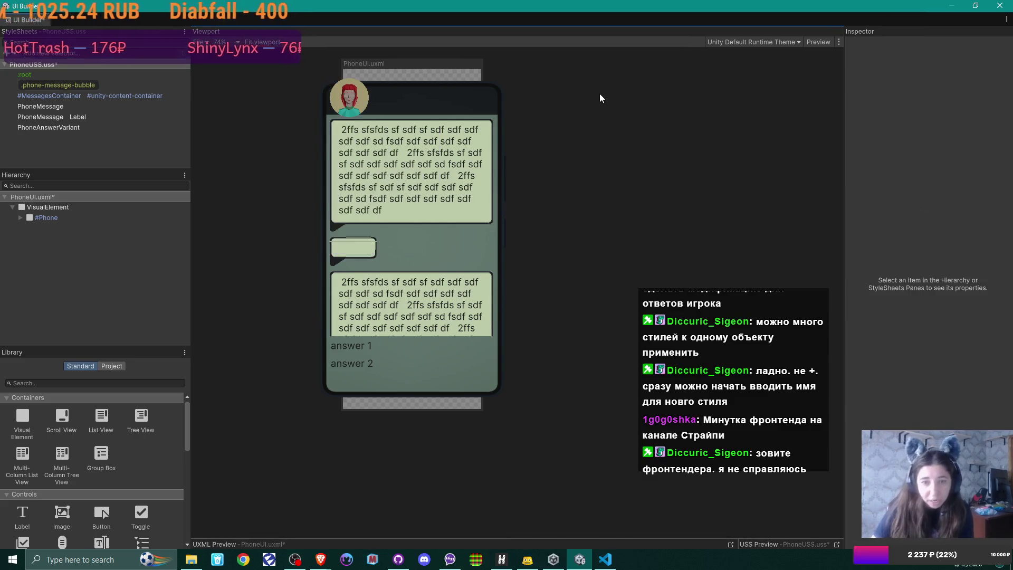
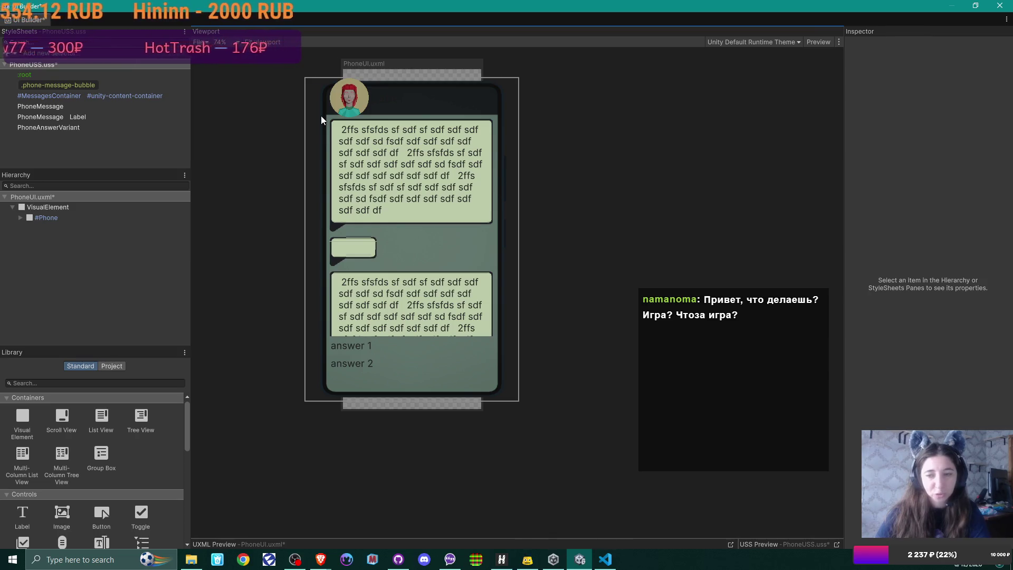
# Close the UI Builder, discarding the phone UI changes, then orbit around the office scene.
pyautogui.click(1000, 5)
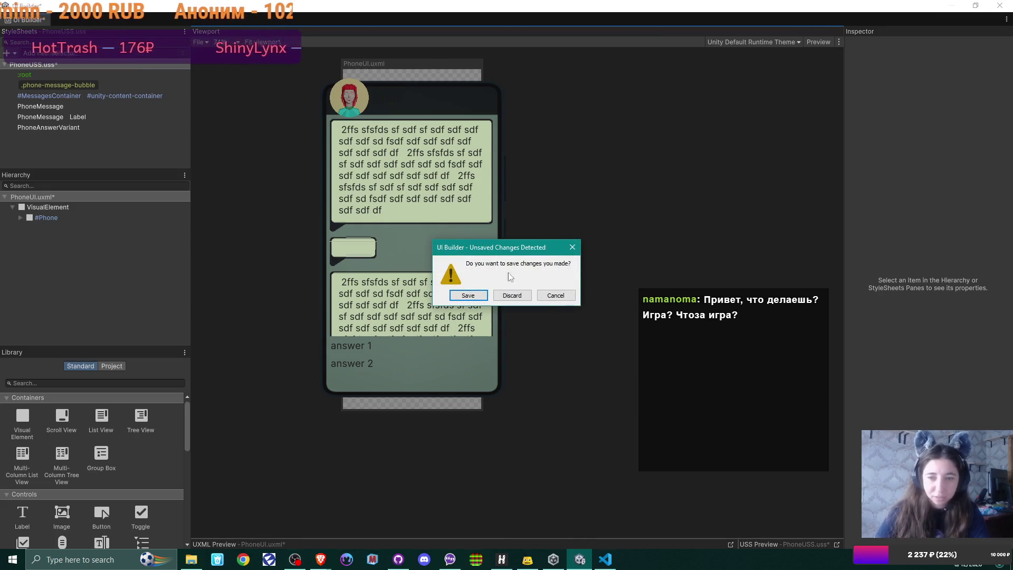
pyautogui.click(525, 298)
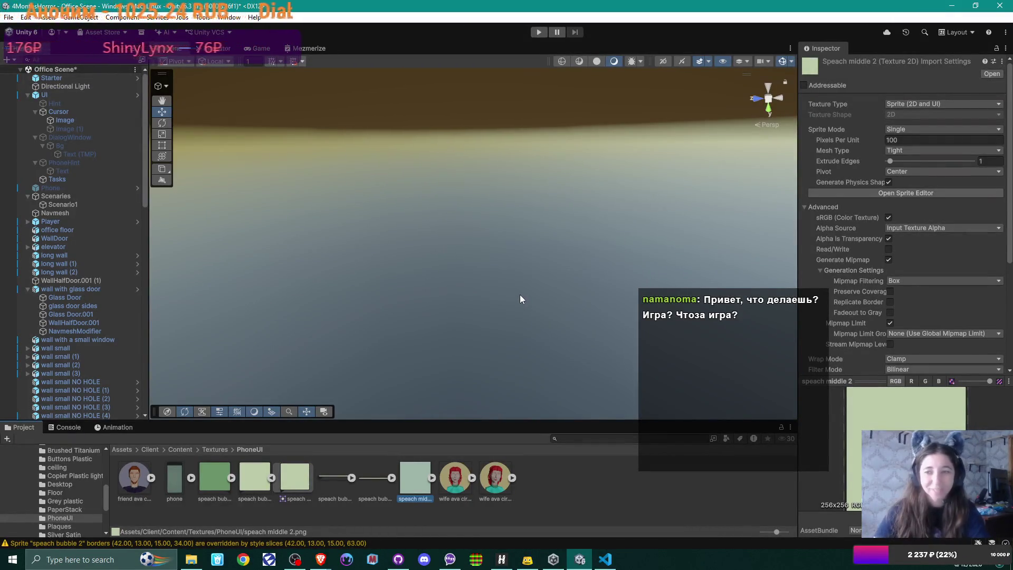
pyautogui.moveTo(505, 294)
pyautogui.mouseDown()
pyautogui.moveTo(481, 364)
pyautogui.moveTo(502, 327)
pyautogui.moveTo(518, 339)
pyautogui.moveTo(520, 380)
pyautogui.moveTo(518, 362)
pyautogui.moveTo(568, 277)
pyautogui.moveTo(573, 292)
pyautogui.moveTo(462, 290)
pyautogui.moveTo(516, 269)
pyautogui.moveTo(508, 284)
pyautogui.mouseUp()
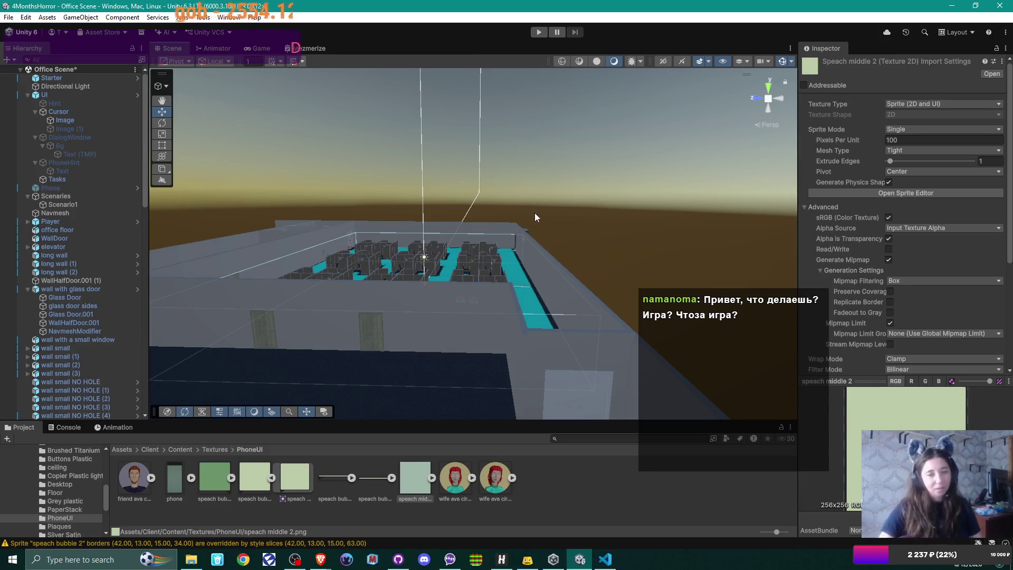
pyautogui.moveTo(549, 238)
pyautogui.mouseDown()
pyautogui.moveTo(506, 254)
pyautogui.moveTo(535, 258)
pyautogui.mouseUp()
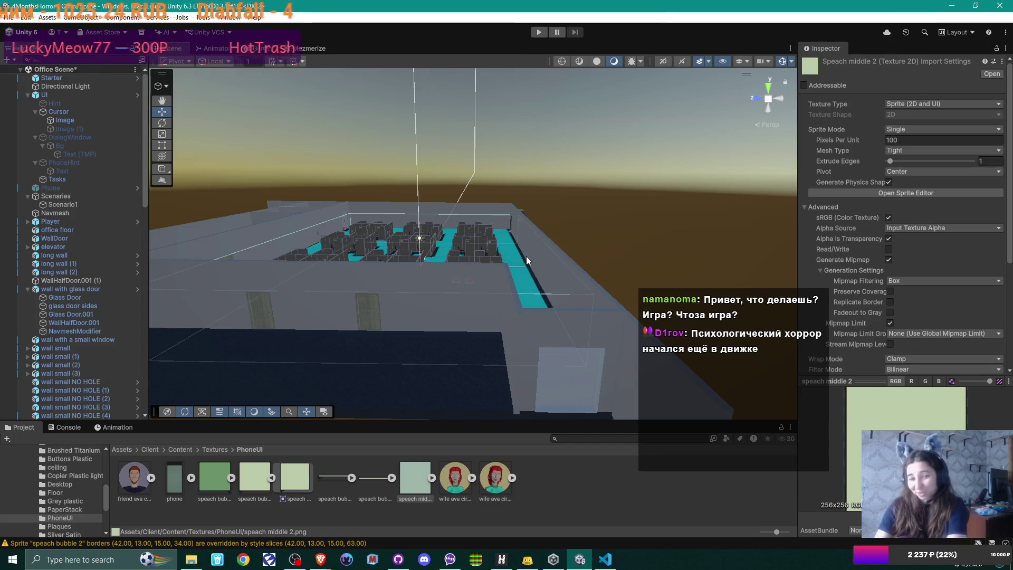
# Orbit and fly along the rows of office cubicles, then give the asset panel slightly more height.
pyautogui.moveTo(523, 276)
pyautogui.mouseDown()
pyautogui.moveTo(530, 258)
pyautogui.moveTo(503, 256)
pyautogui.mouseUp()
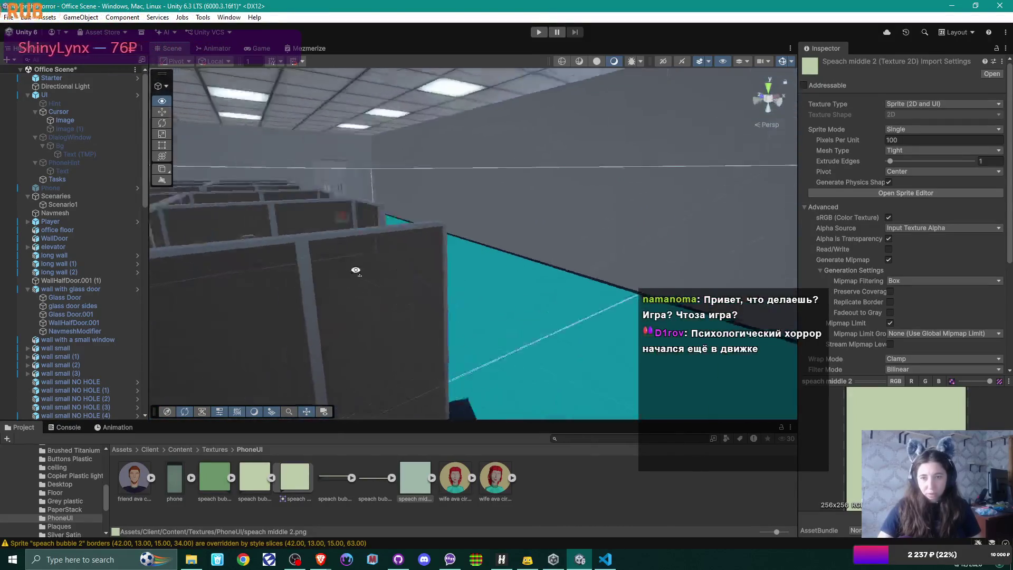
pyautogui.moveTo(492, 255); pyautogui.dragTo(299, 254)
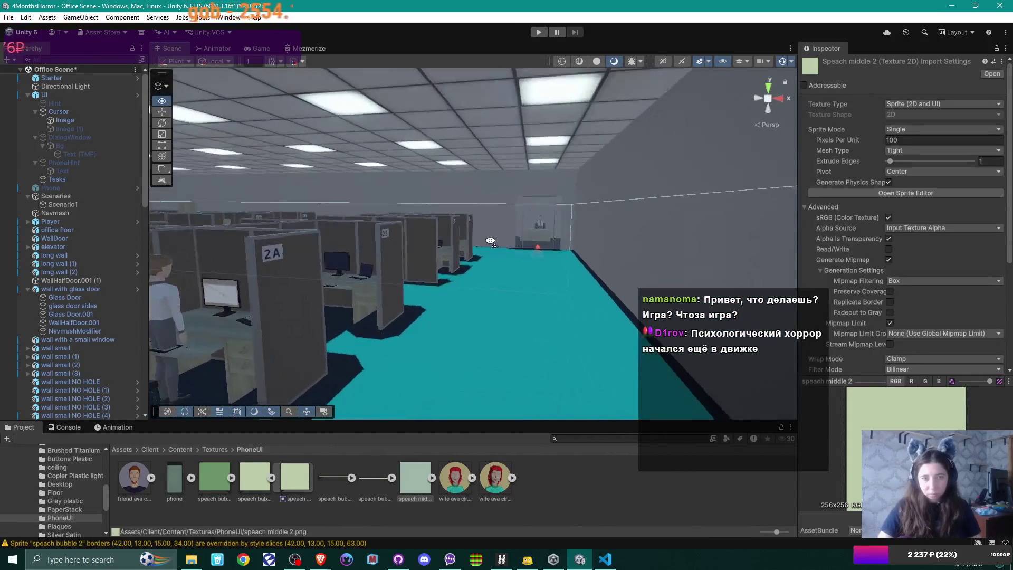
pyautogui.moveTo(484, 241)
pyautogui.mouseDown()
pyautogui.moveTo(544, 244)
pyautogui.moveTo(487, 261)
pyautogui.moveTo(412, 242)
pyautogui.moveTo(489, 237)
pyautogui.moveTo(520, 261)
pyautogui.moveTo(639, 237)
pyautogui.moveTo(489, 239)
pyautogui.moveTo(518, 232)
pyautogui.moveTo(362, 252)
pyautogui.mouseUp()
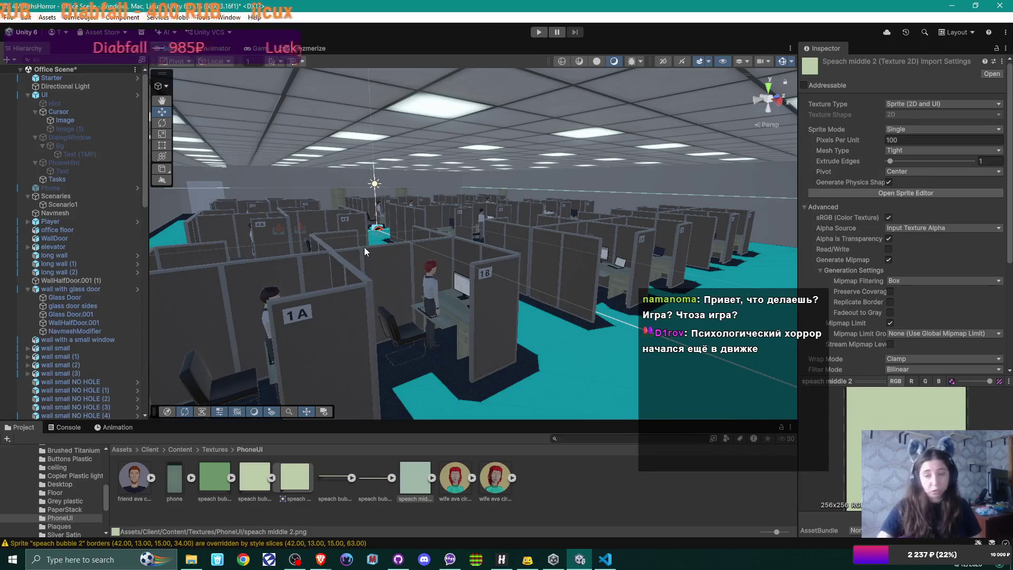
pyautogui.moveTo(472, 419); pyautogui.dragTo(474, 410)
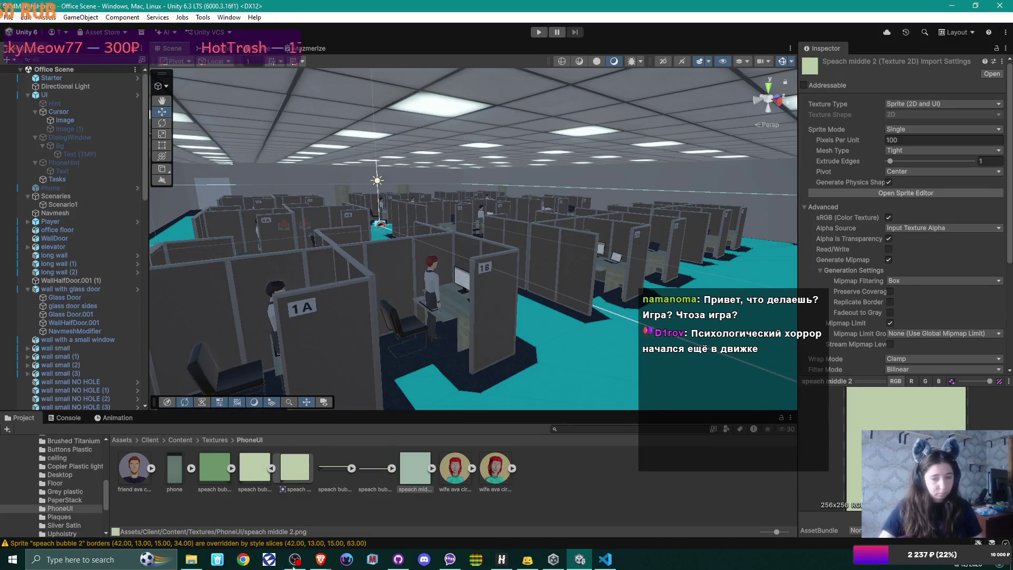
# Check the Happ VPN servers window, then close the 'How to create animations in Unity' tab.
pyautogui.moveTo(321, 560)
pyautogui.click(364, 507)
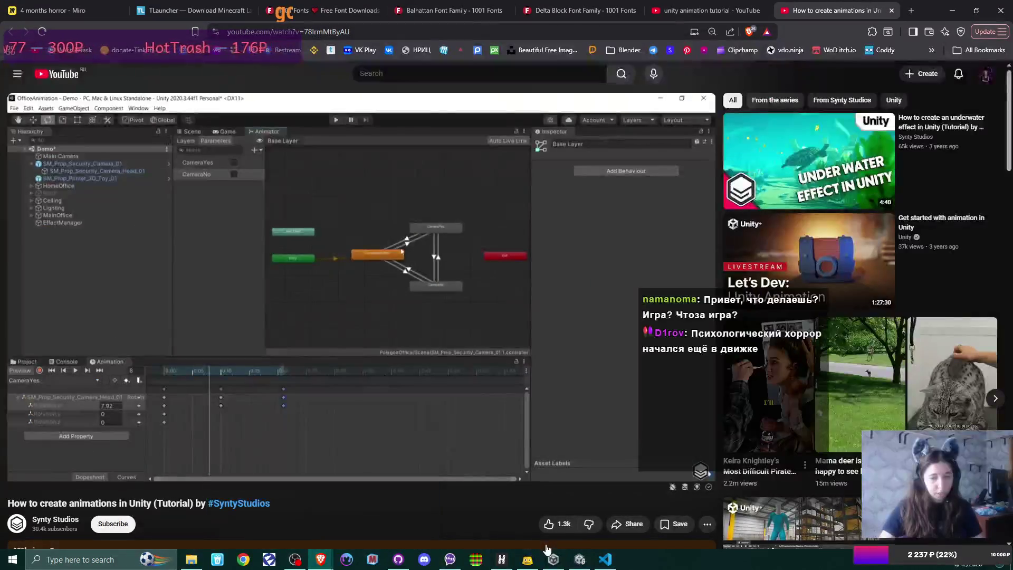
pyautogui.click(506, 562)
pyautogui.click(504, 558)
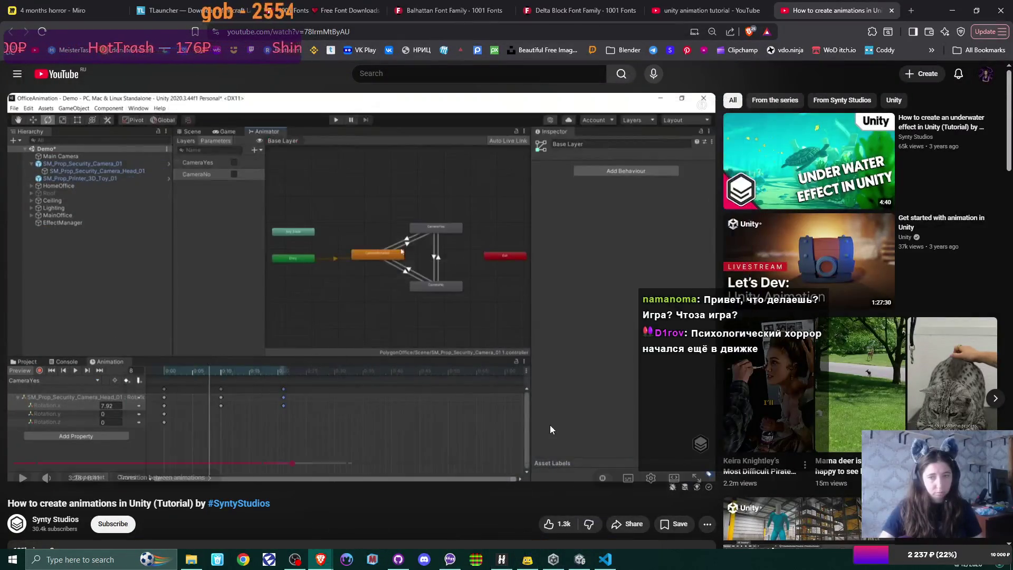
pyautogui.click(502, 559)
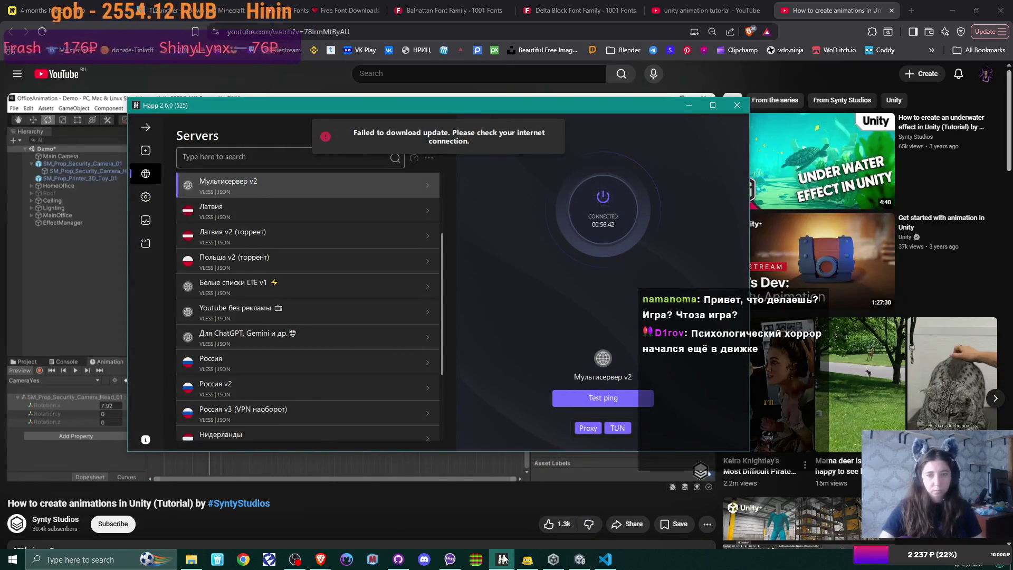
pyautogui.scroll(-2, 329, 357)
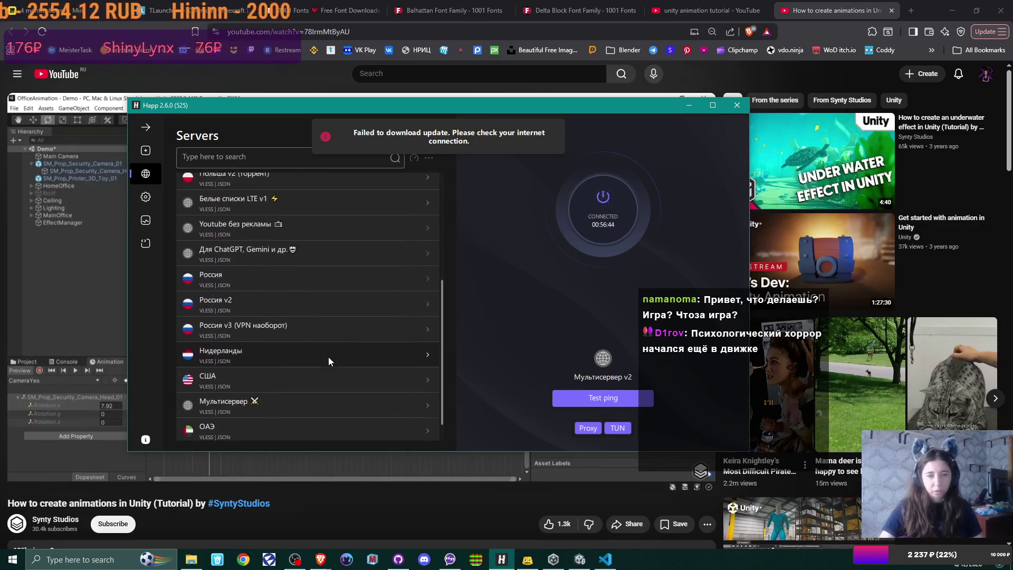
pyautogui.scroll(4, 328, 357)
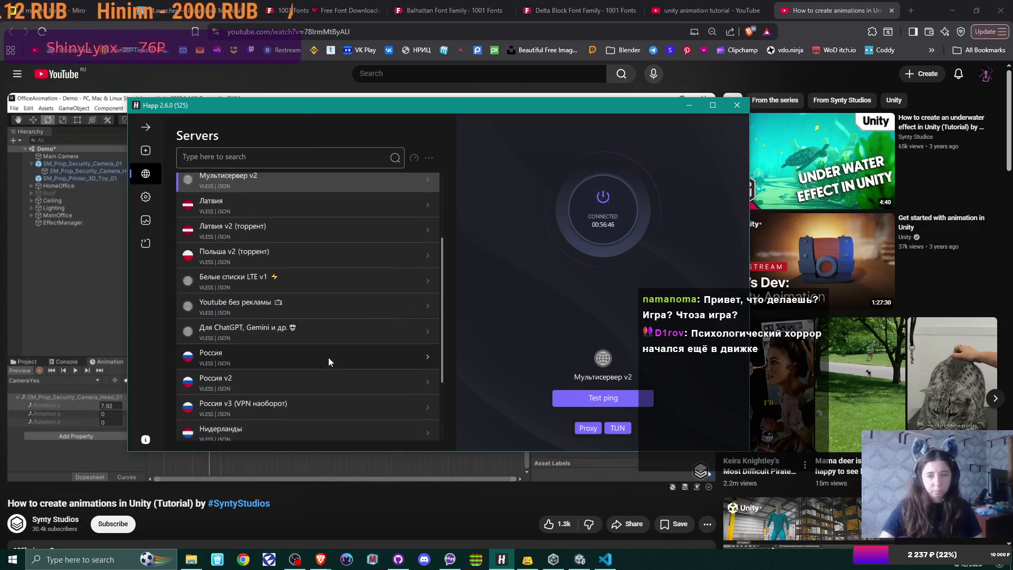
pyautogui.click(810, 20)
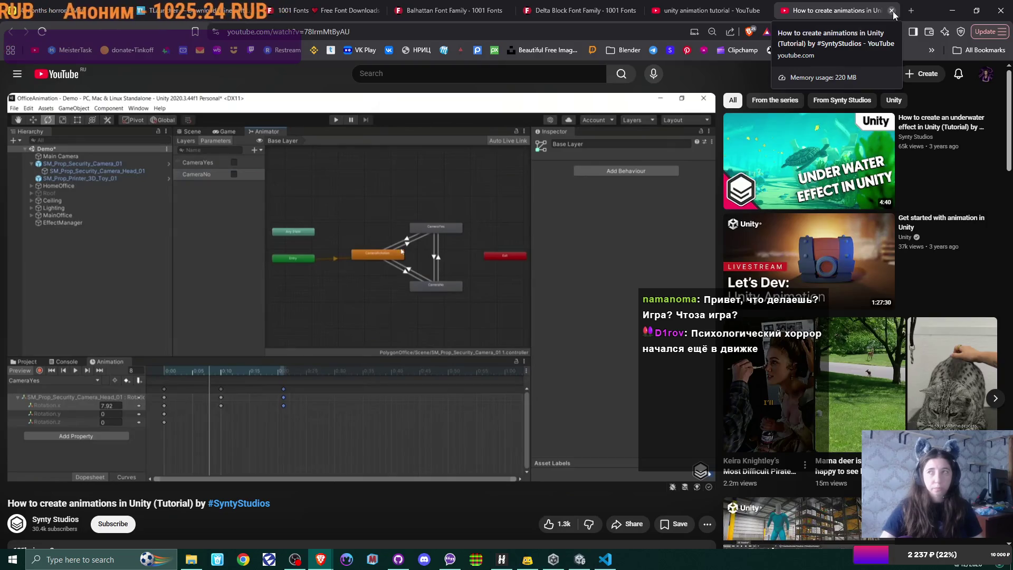
pyautogui.click(892, 10)
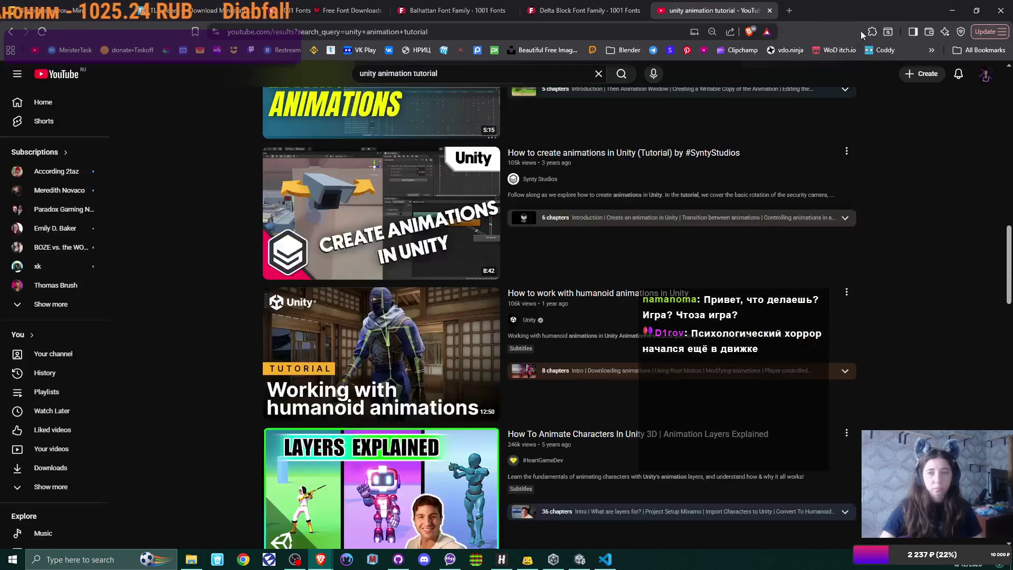
# Replace 'animation tutorial' with 'camera noise' and search for 'unity camera noise effect'.
pyautogui.scroll(15, 730, 63)
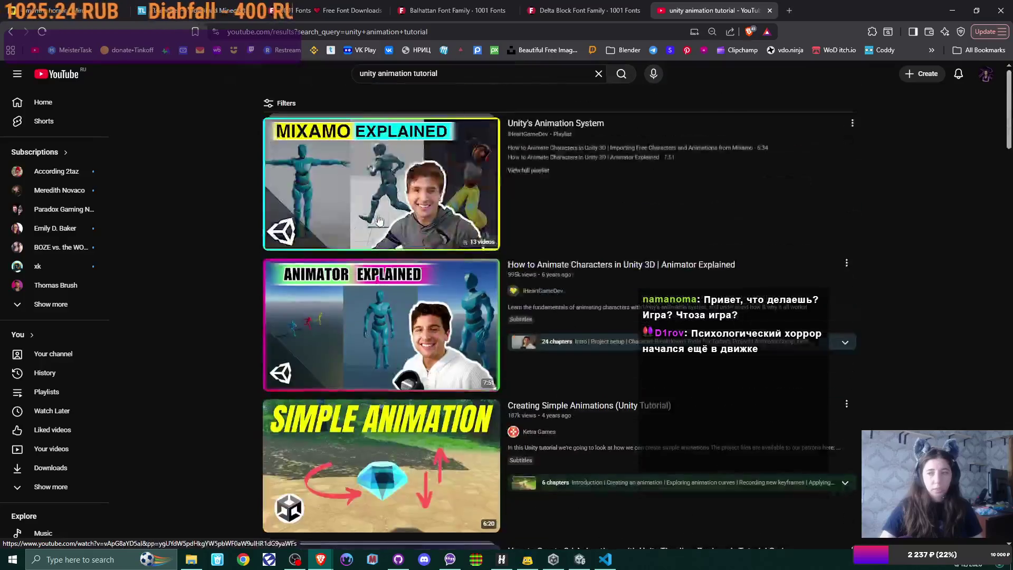
pyautogui.moveTo(378, 73); pyautogui.dragTo(520, 70)
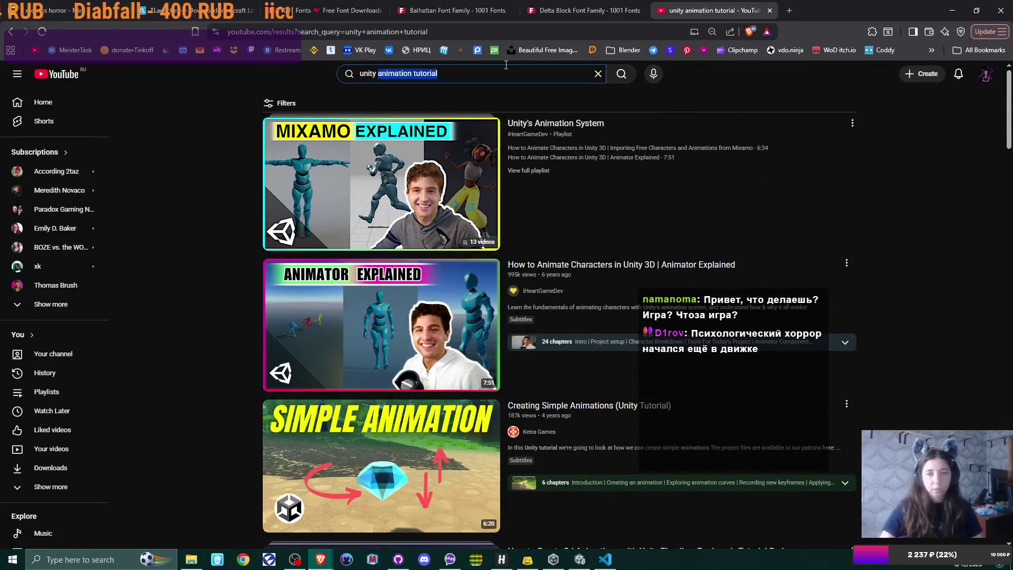
pyautogui.write('c')
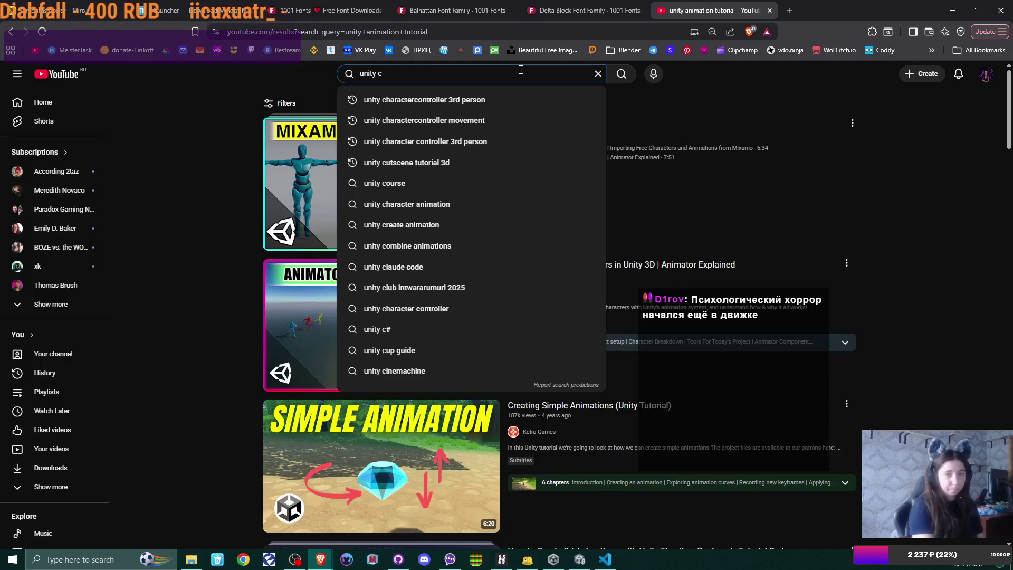
pyautogui.write('amera n')
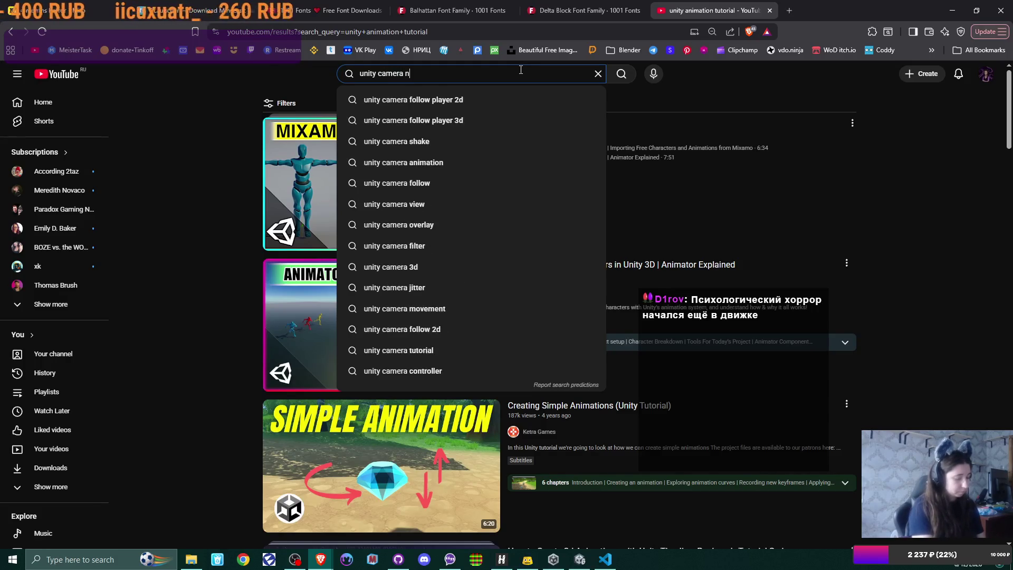
pyautogui.write('oise')
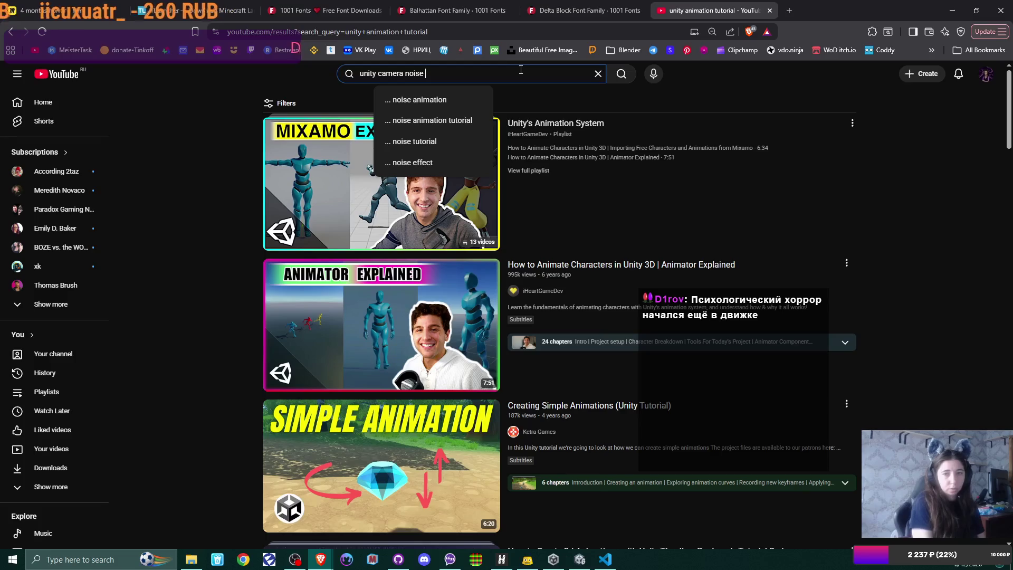
pyautogui.click(440, 165)
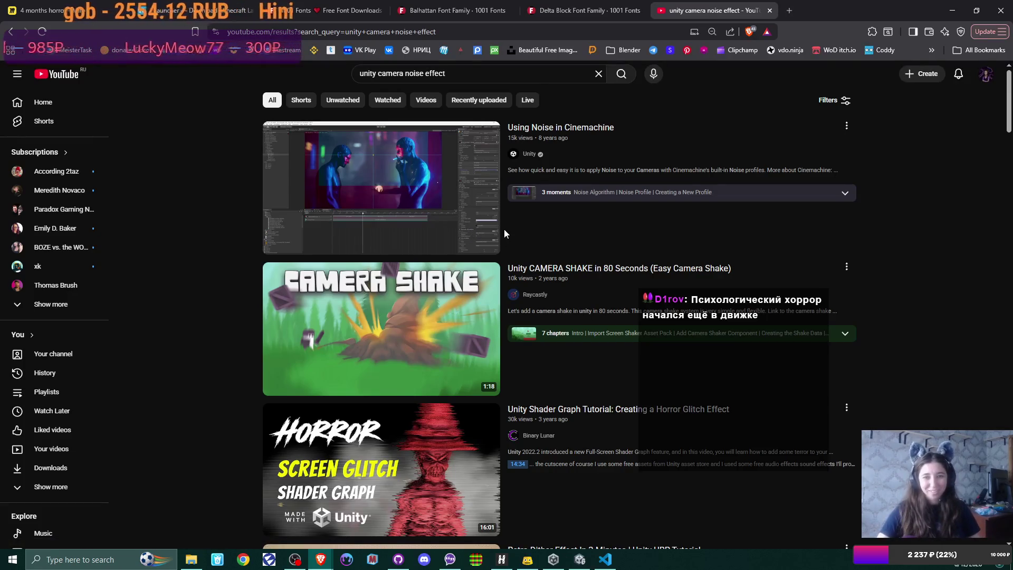
# Scroll through the results past 'Unity CRT TV VFX tutorial' and the Cinemachine camera shake videos.
pyautogui.moveTo(515, 216)
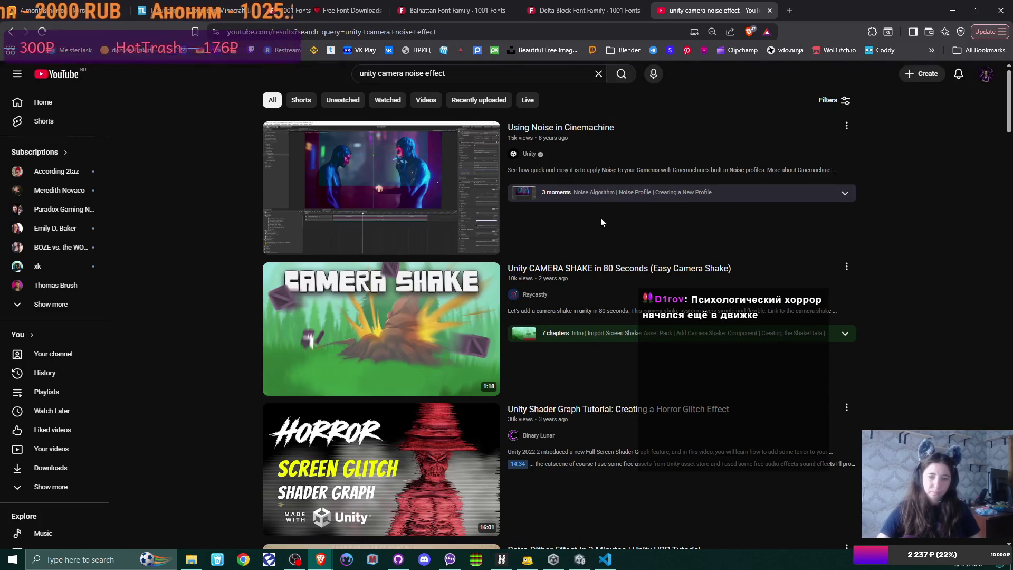
pyautogui.scroll(-5, 600, 222)
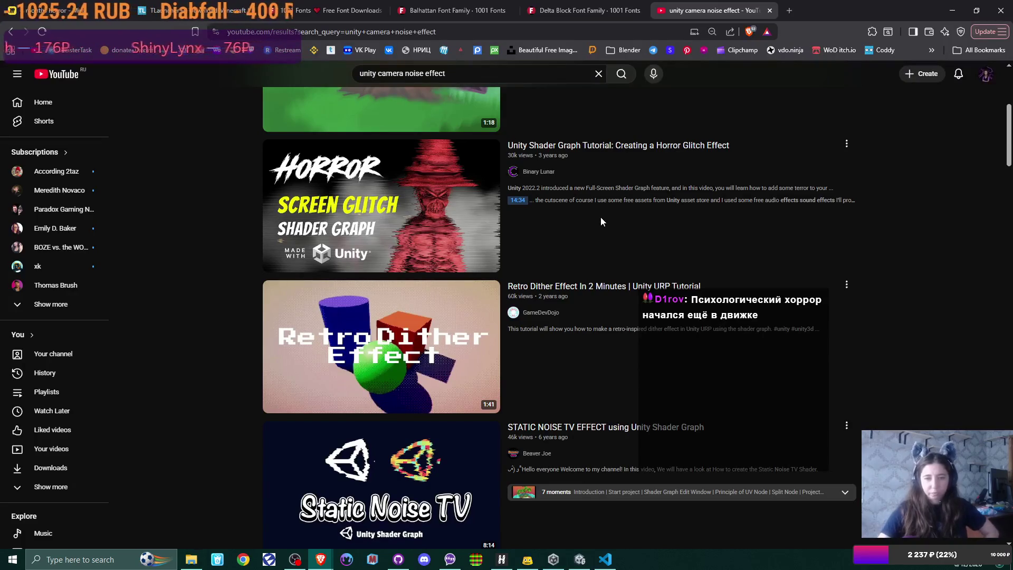
pyautogui.moveTo(601, 218)
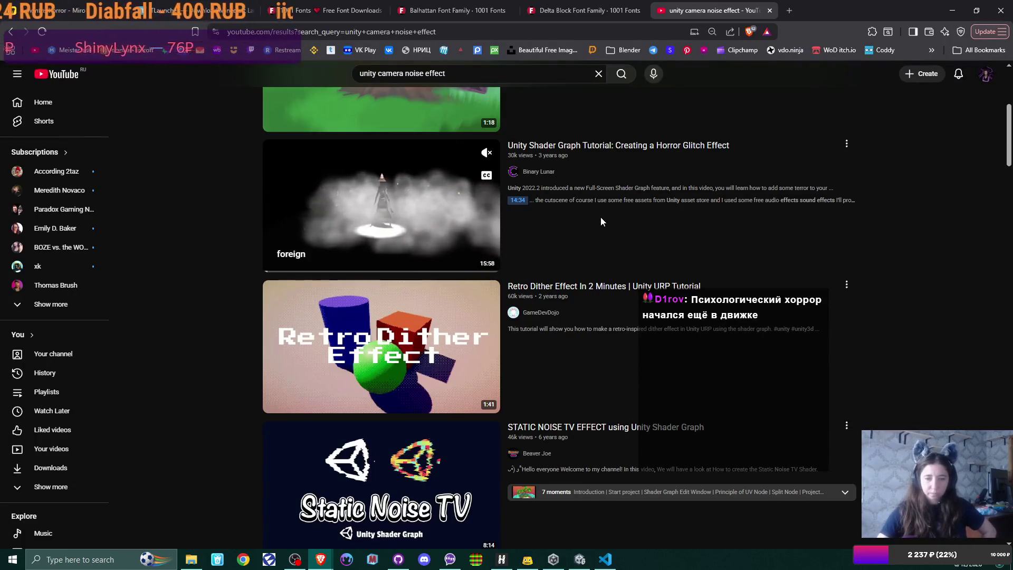
pyautogui.scroll(2, 602, 221)
pyautogui.scroll(3, 600, 221)
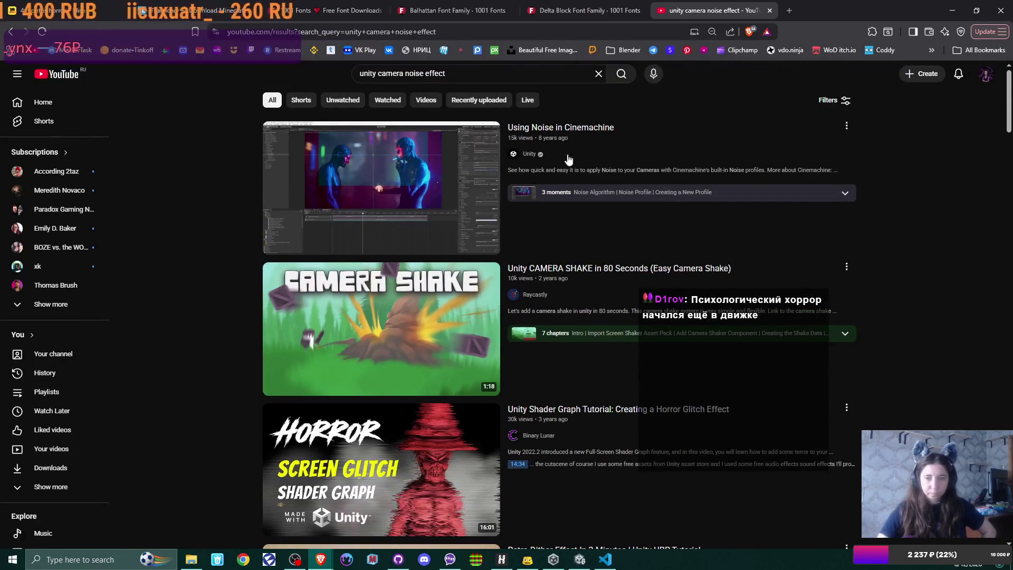
pyautogui.scroll(-10, 589, 195)
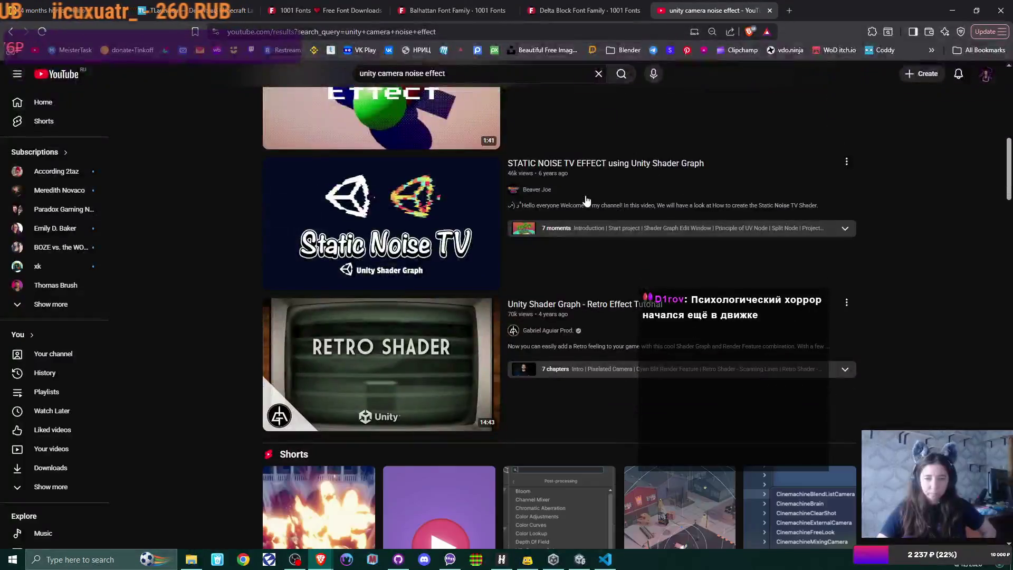
pyautogui.scroll(-2, 586, 199)
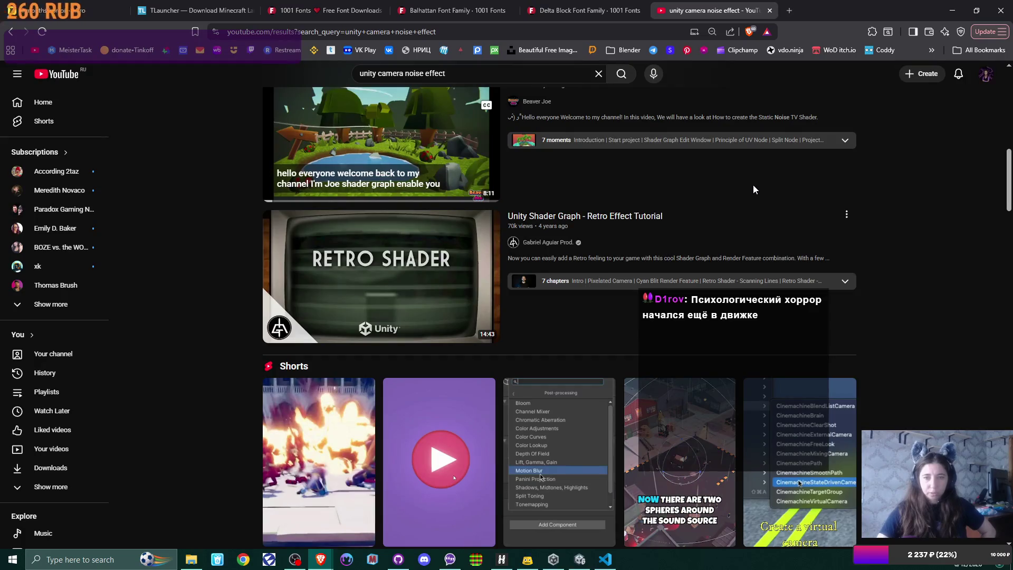
pyautogui.scroll(-6, 754, 189)
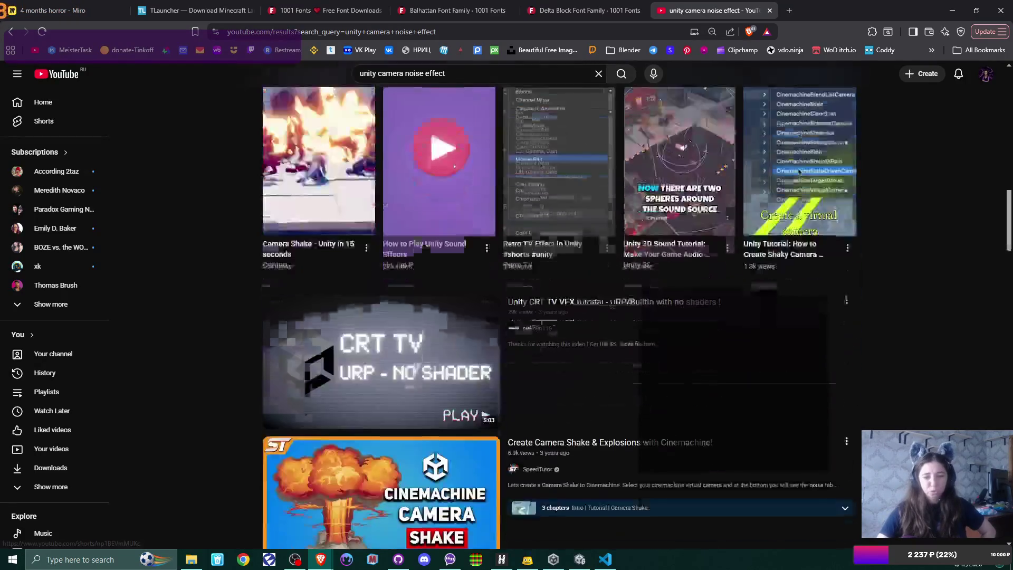
pyautogui.scroll(-2, 753, 189)
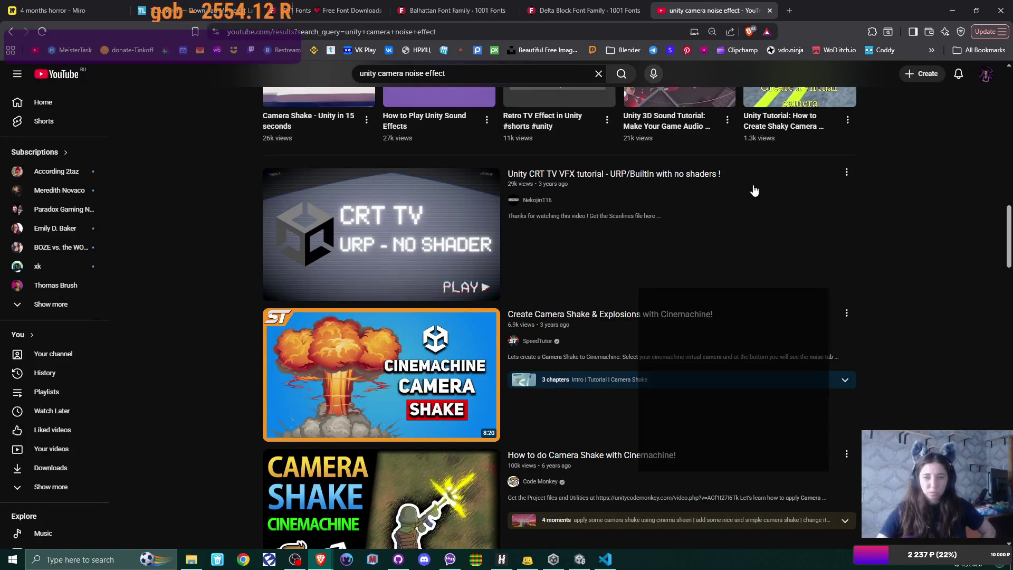
pyautogui.moveTo(754, 190)
pyautogui.scroll(2, 754, 190)
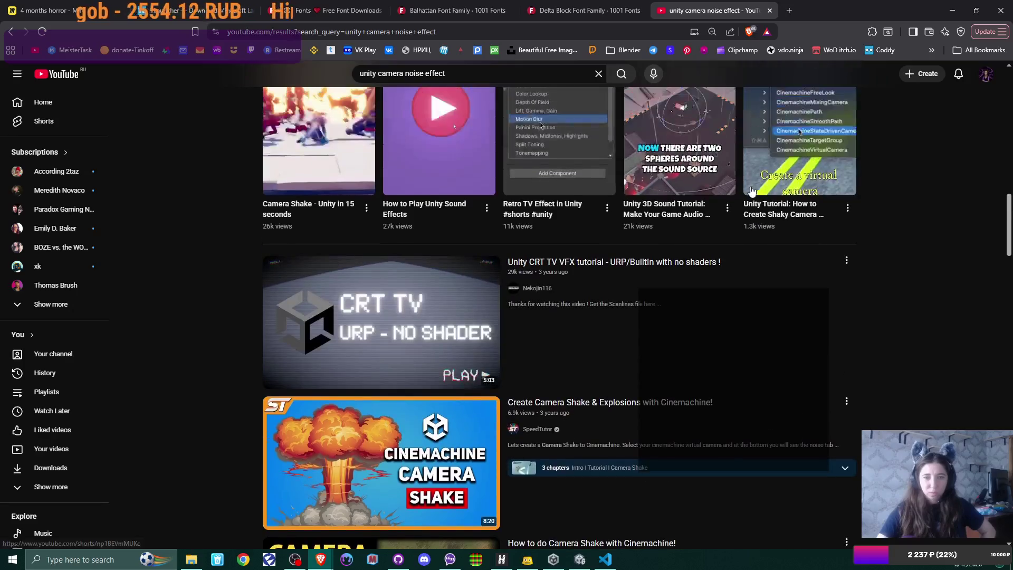
# Open 'Unity CRT TV VFX tutorial' in a background tab and scroll further down the results.
pyautogui.middleClick(578, 268)
pyautogui.scroll(-6, 577, 268)
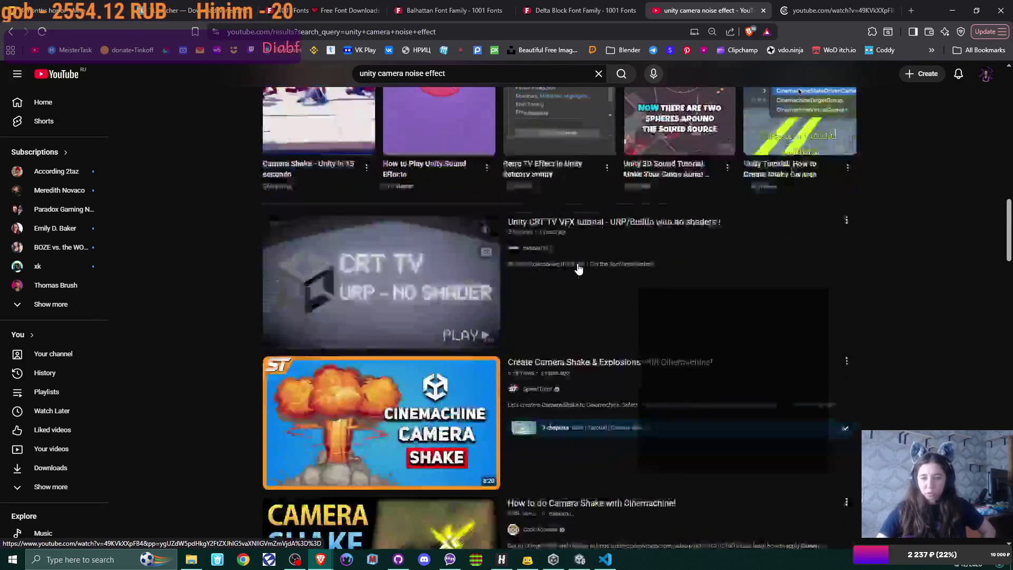
pyautogui.scroll(-6, 577, 267)
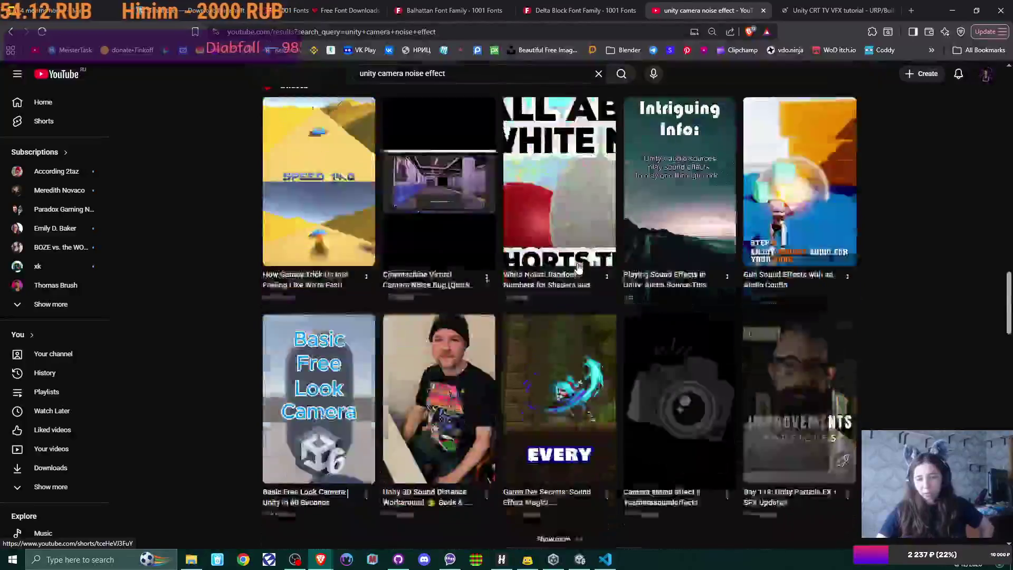
pyautogui.scroll(-6, 572, 260)
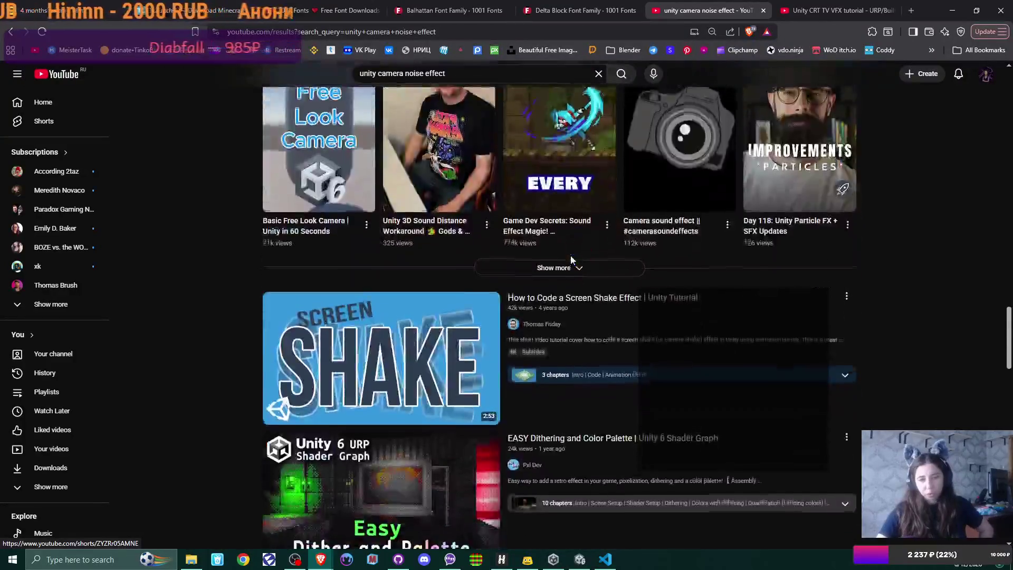
pyautogui.scroll(-3, 572, 259)
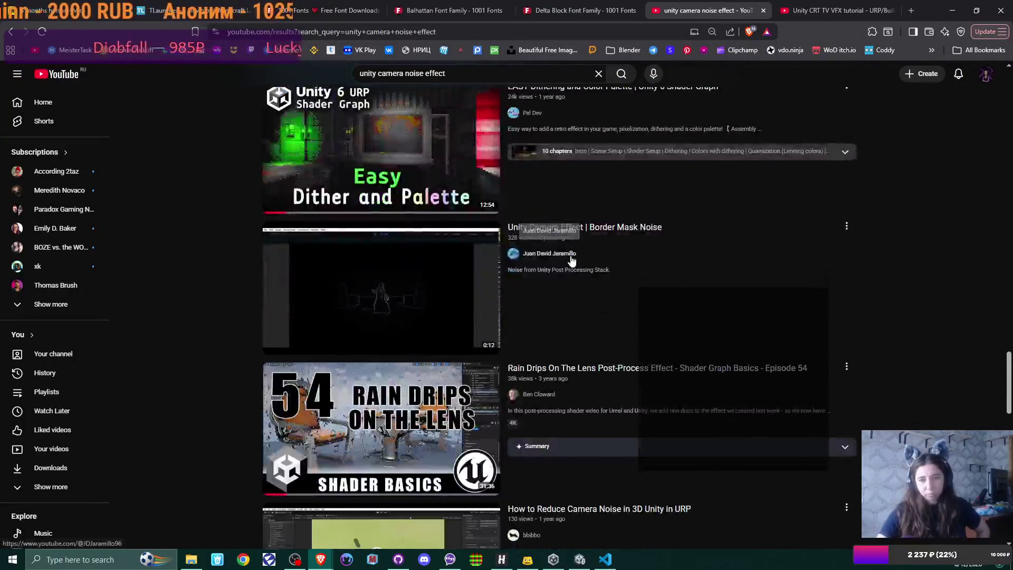
pyautogui.moveTo(585, 331)
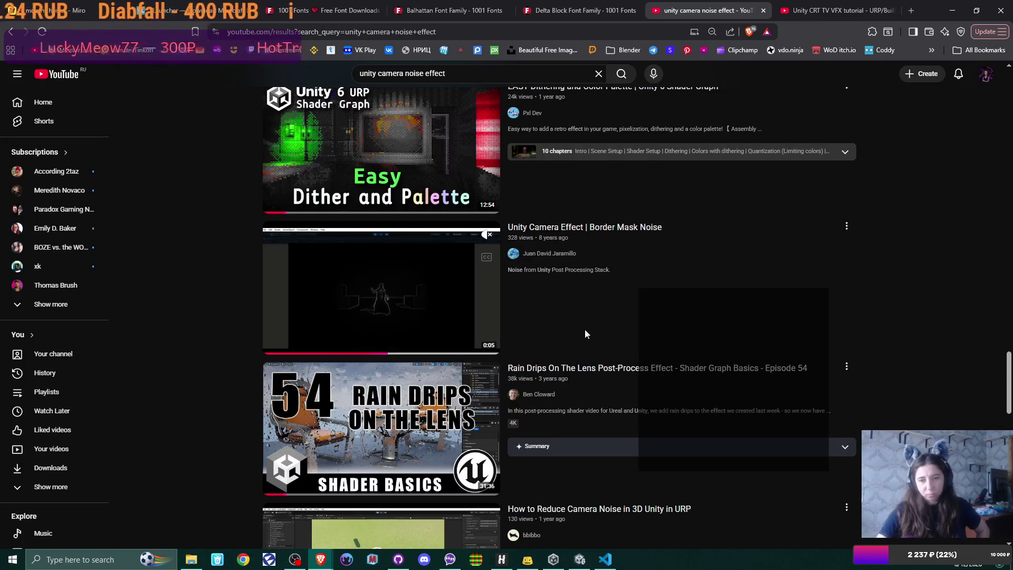
# Open 'Grain Effect in Unity Explained!' in a new tab and start watching it.
pyautogui.scroll(-1, 585, 334)
pyautogui.scroll(-2, 585, 334)
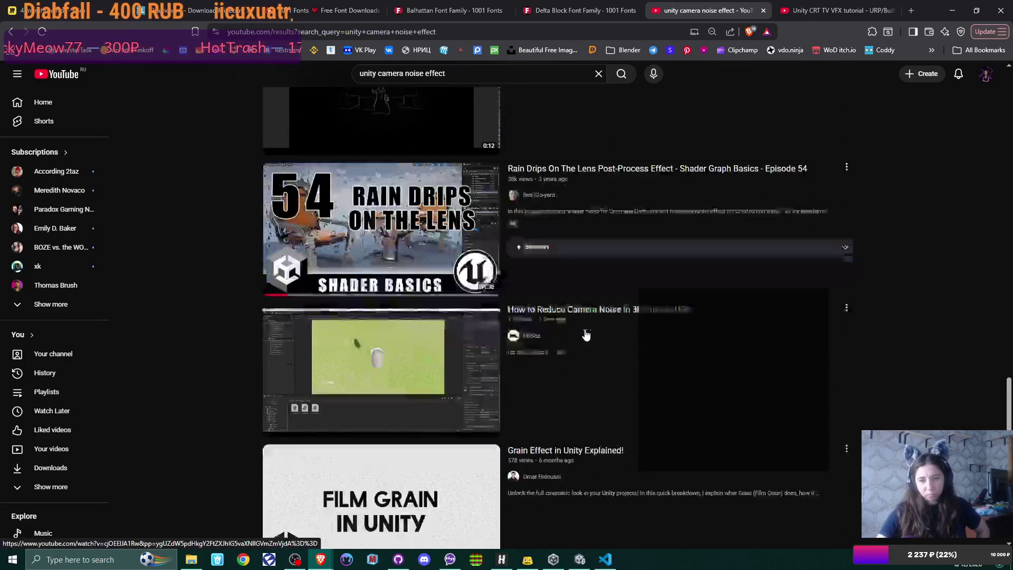
pyautogui.scroll(-1, 585, 335)
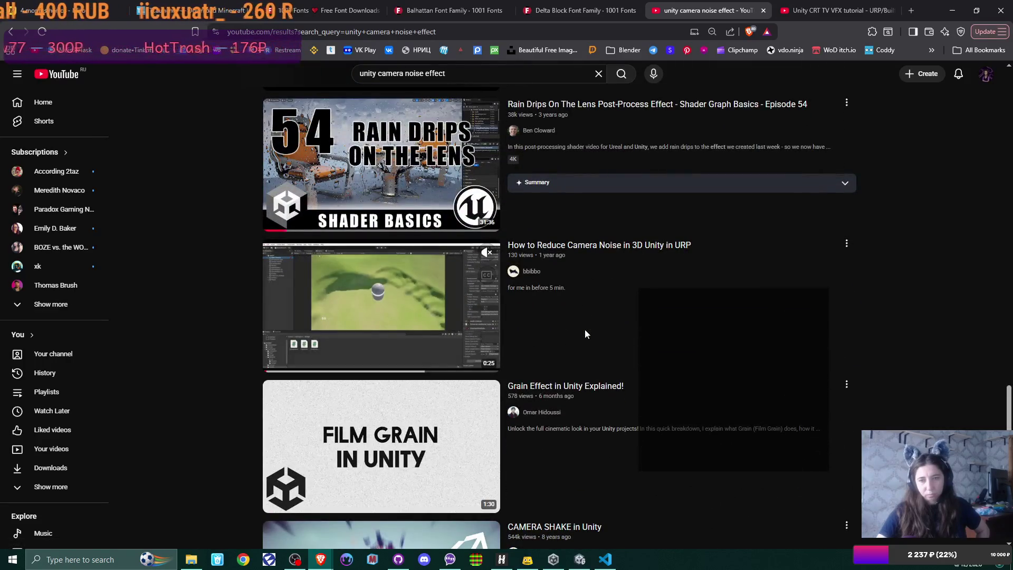
pyautogui.scroll(-1, 584, 333)
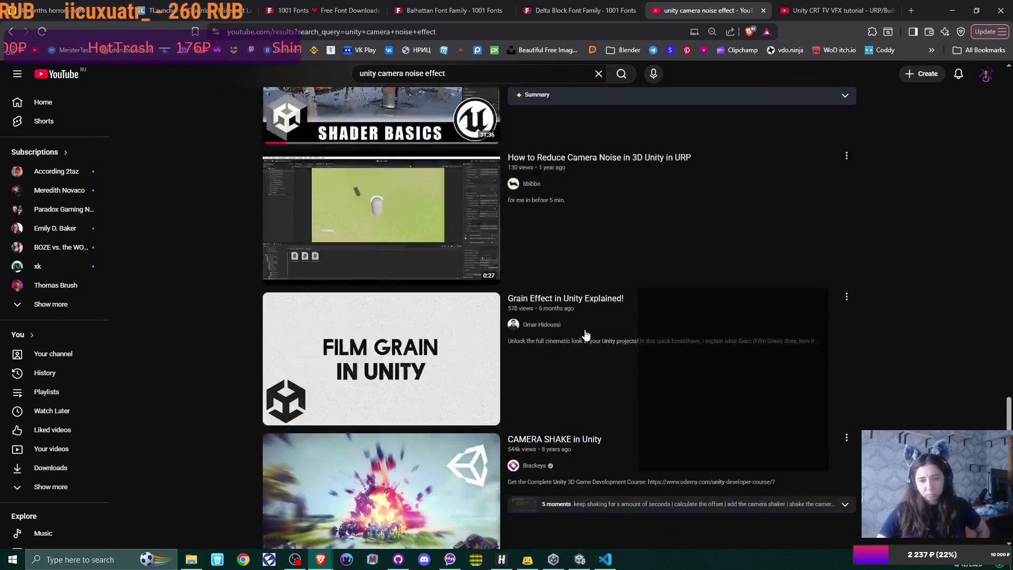
pyautogui.scroll(-1, 585, 333)
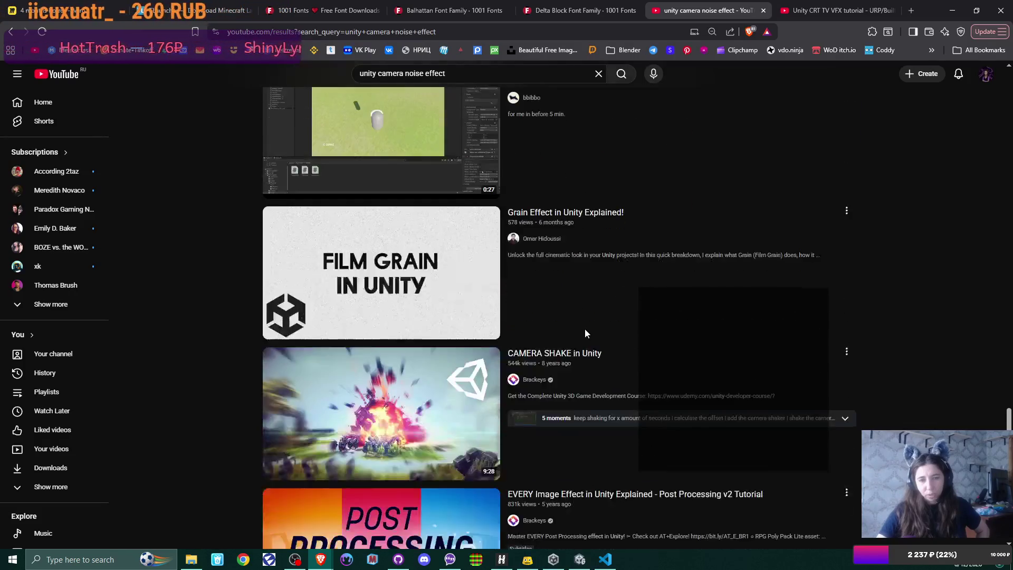
pyautogui.middleClick(551, 214)
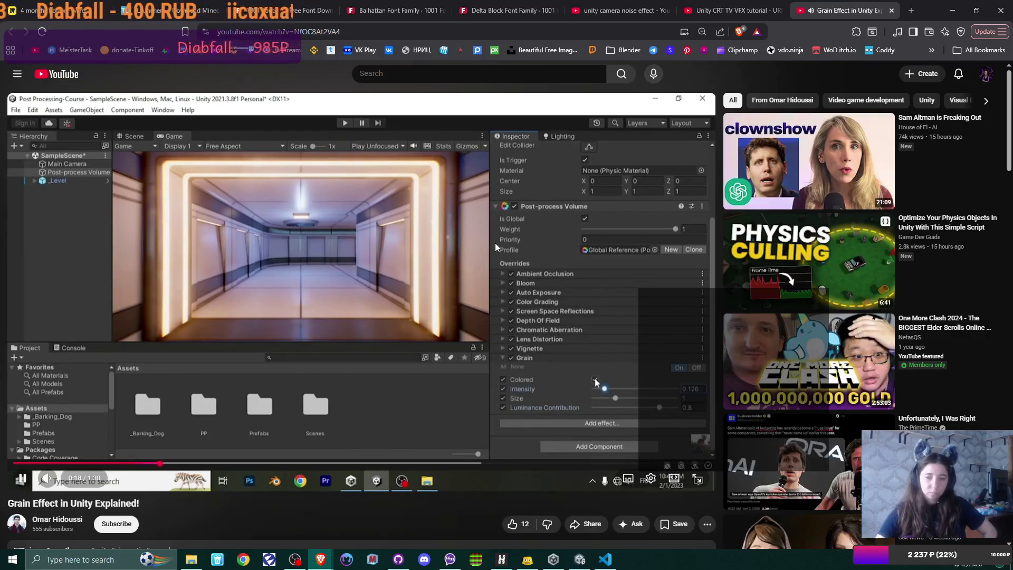
# Pause the grain tutorial at its volume settings and switch back to the Unity editor.
pyautogui.click(559, 270)
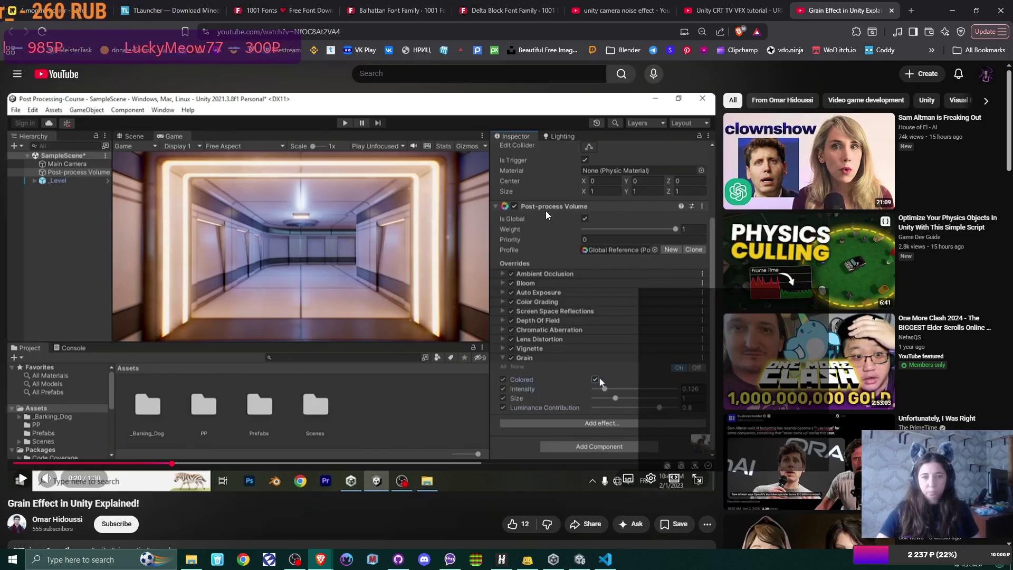
pyautogui.click(580, 559)
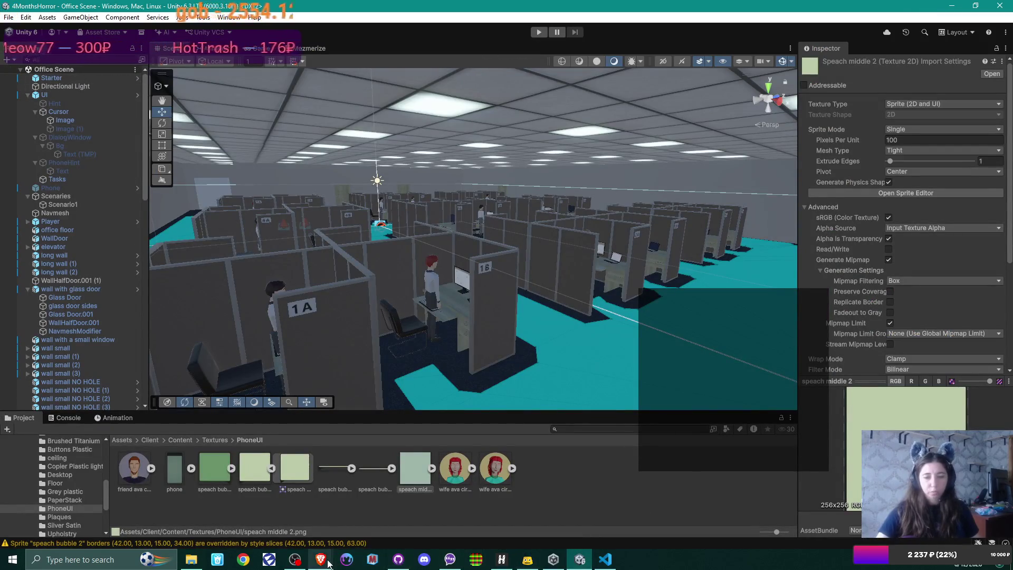
pyautogui.moveTo(327, 563)
pyautogui.click(360, 512)
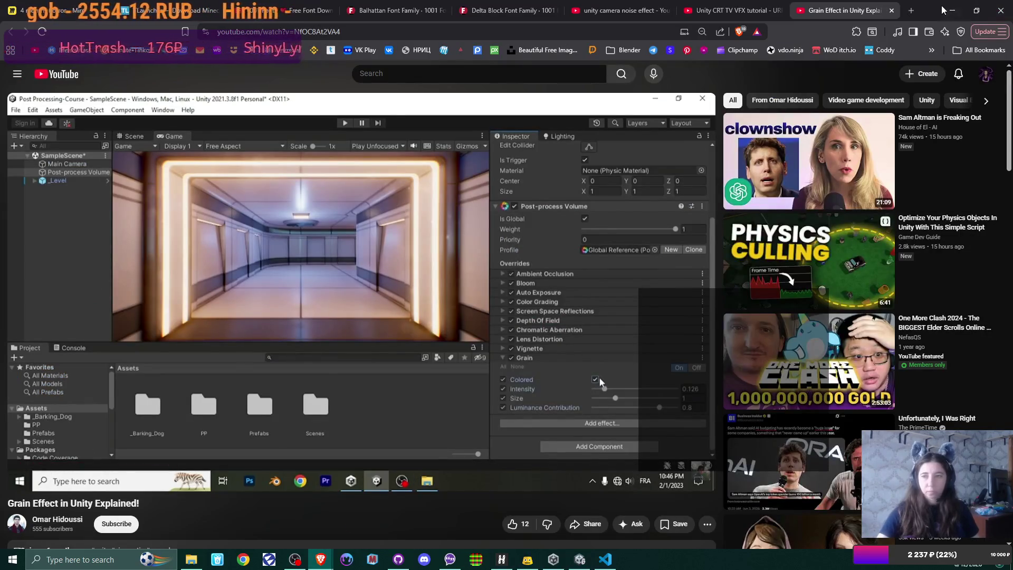
pyautogui.hotkey('alt', 'Tab')
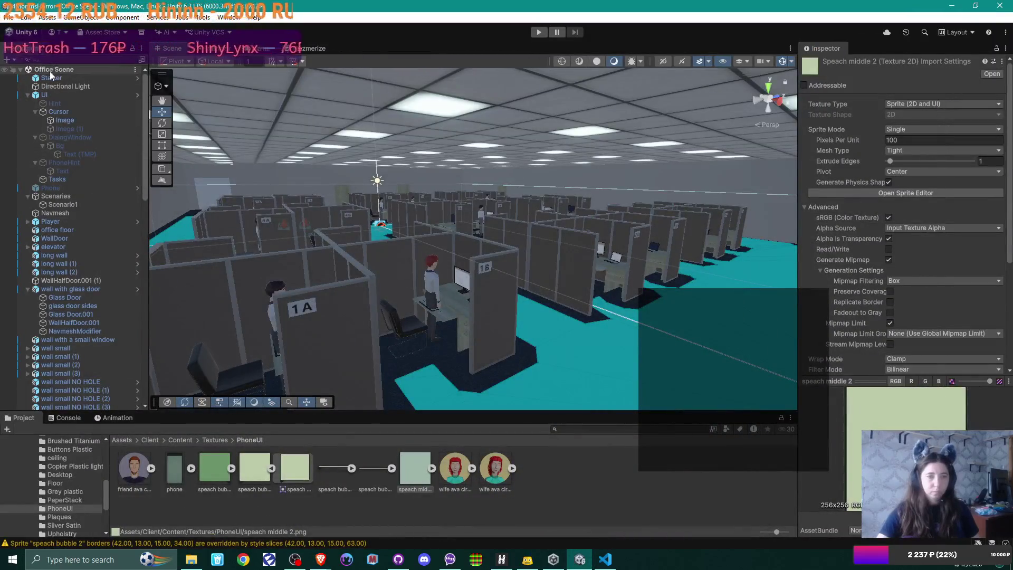
pyautogui.rightClick(59, 74)
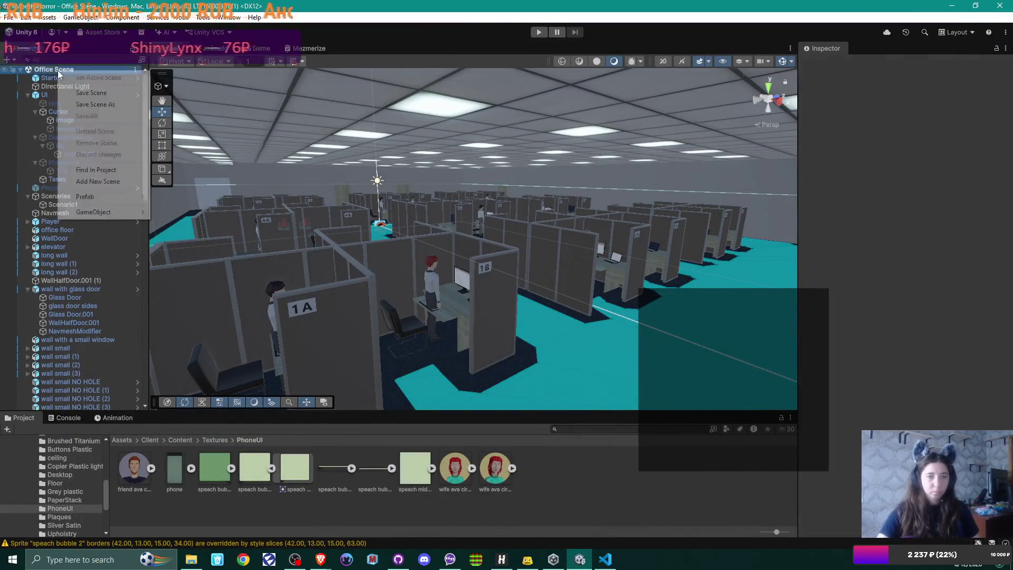
# Browse the GameObject > Volume creation submenus without adding anything, then return to the grain tutorial.
pyautogui.moveTo(133, 216)
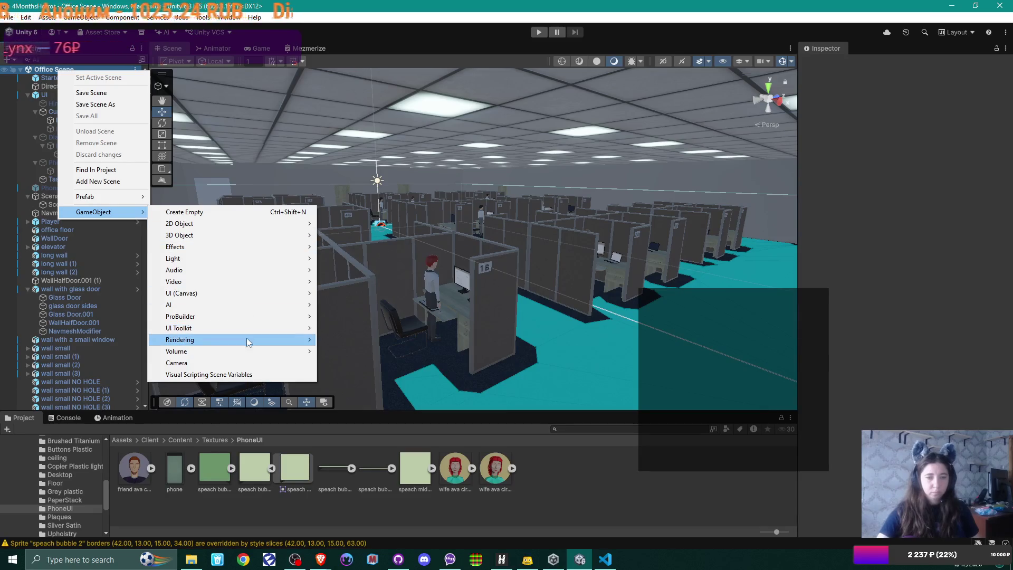
pyautogui.moveTo(246, 352)
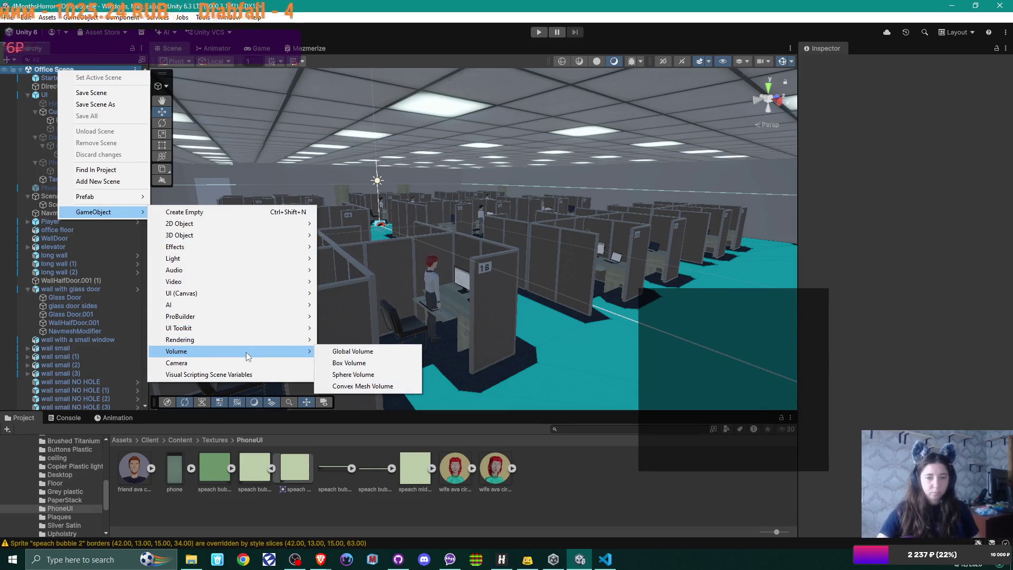
pyautogui.moveTo(248, 340)
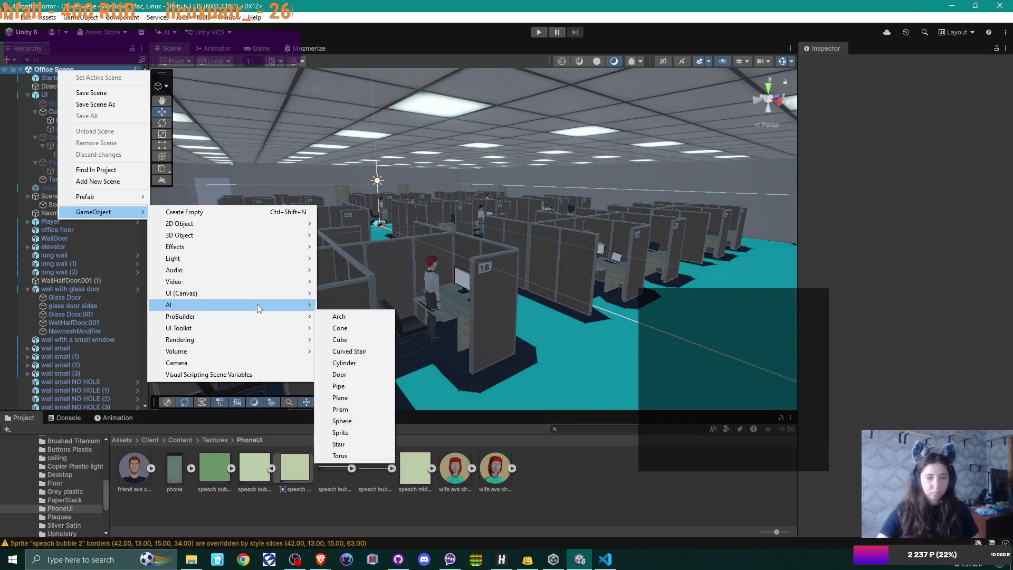
pyautogui.moveTo(264, 283)
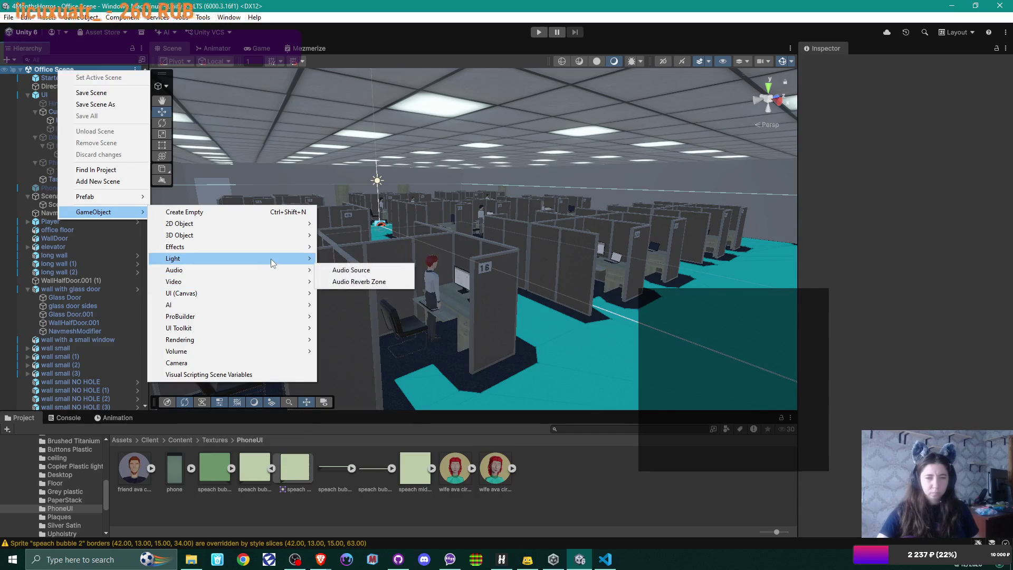
pyautogui.moveTo(271, 259)
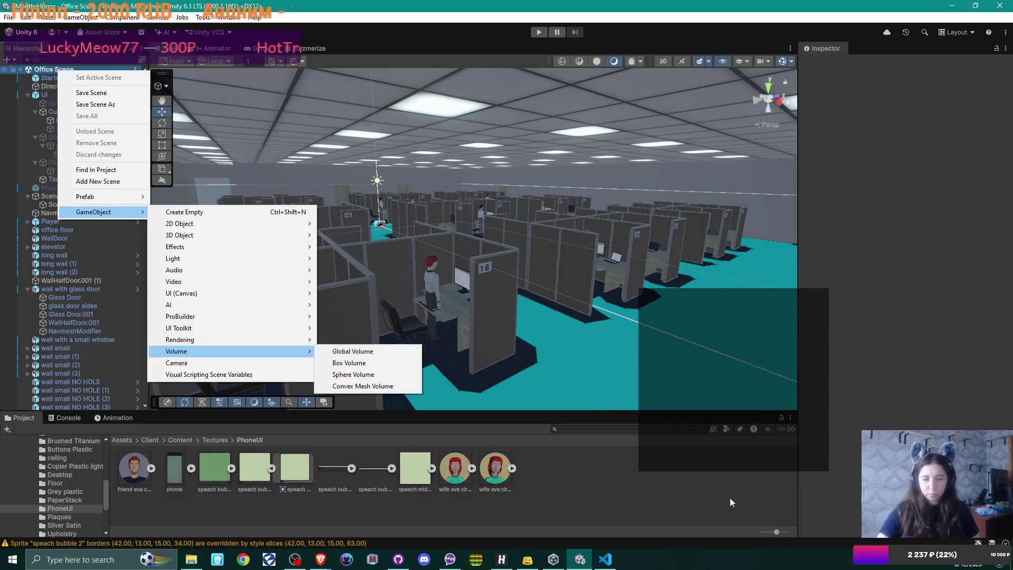
pyautogui.click(321, 559)
pyautogui.click(348, 537)
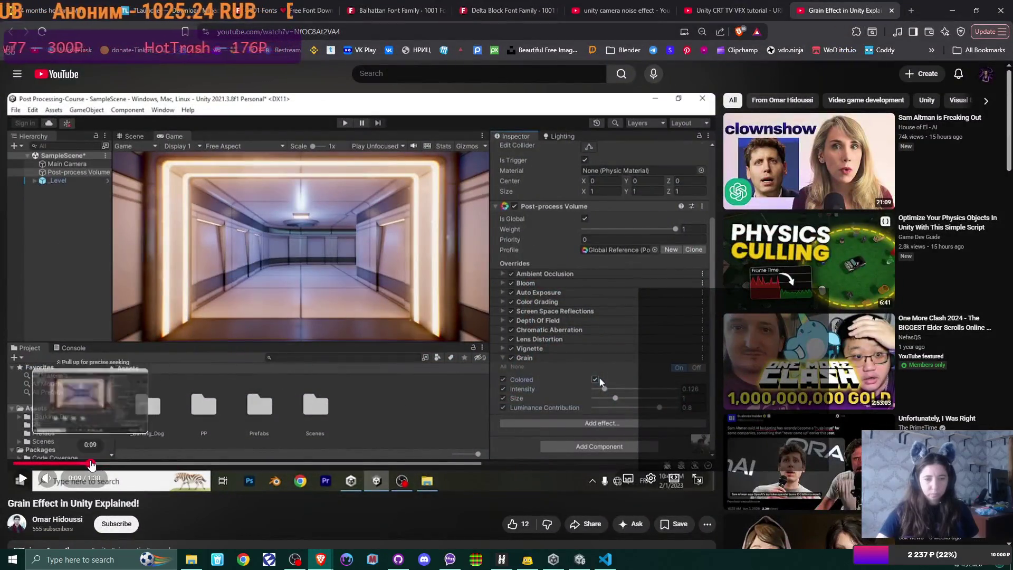
# Replay the grain tutorial from the start, pause where Grain is picked, then return to Unity.
pyautogui.click(95, 462)
pyautogui.click(141, 457)
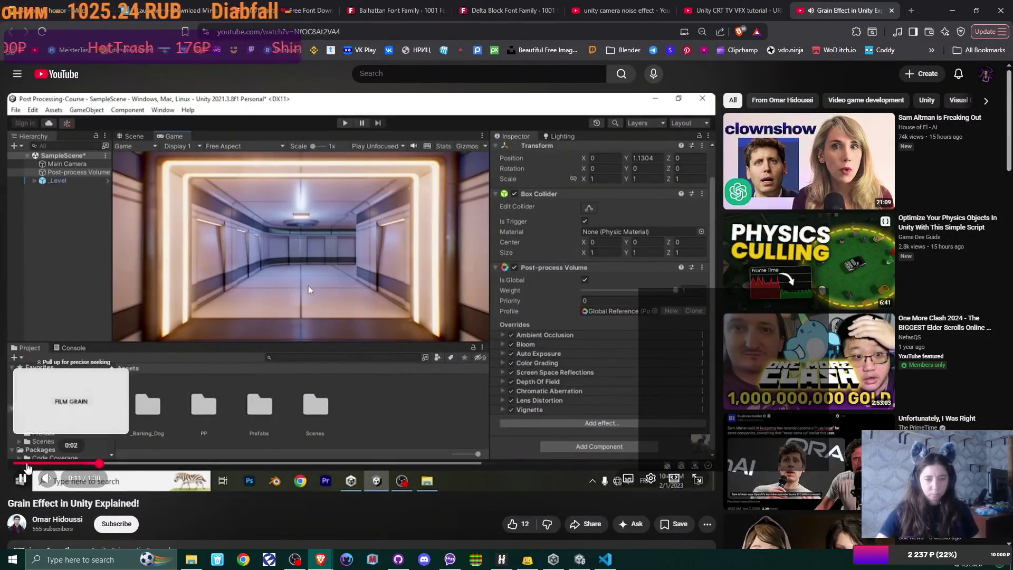
pyautogui.click(20, 464)
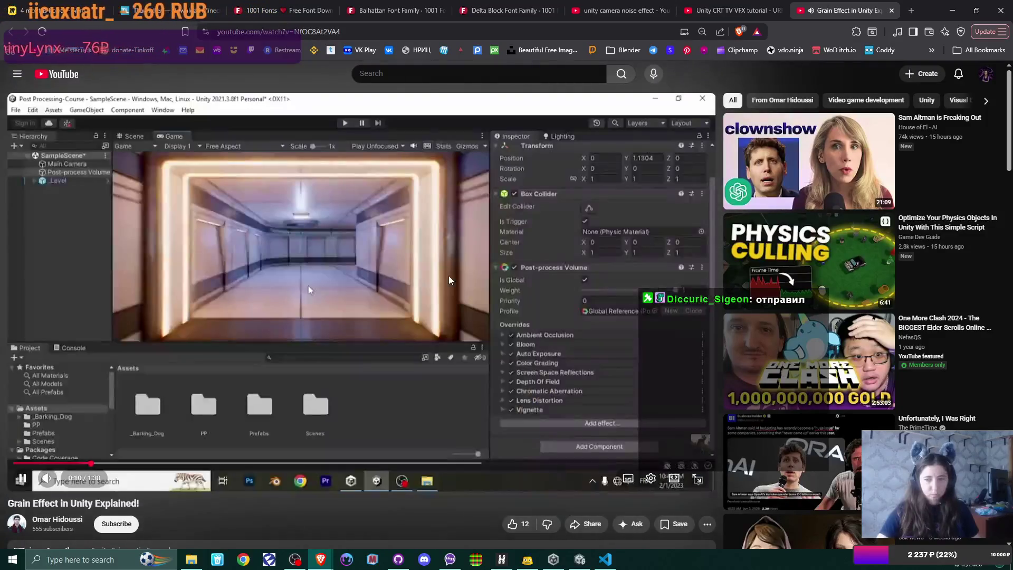
pyautogui.click(396, 299)
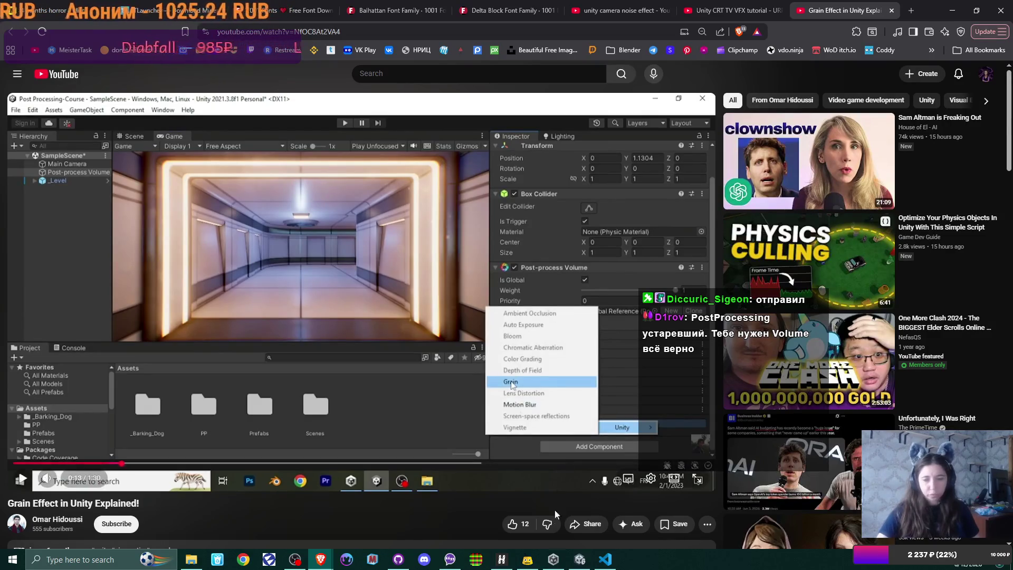
pyautogui.click(579, 559)
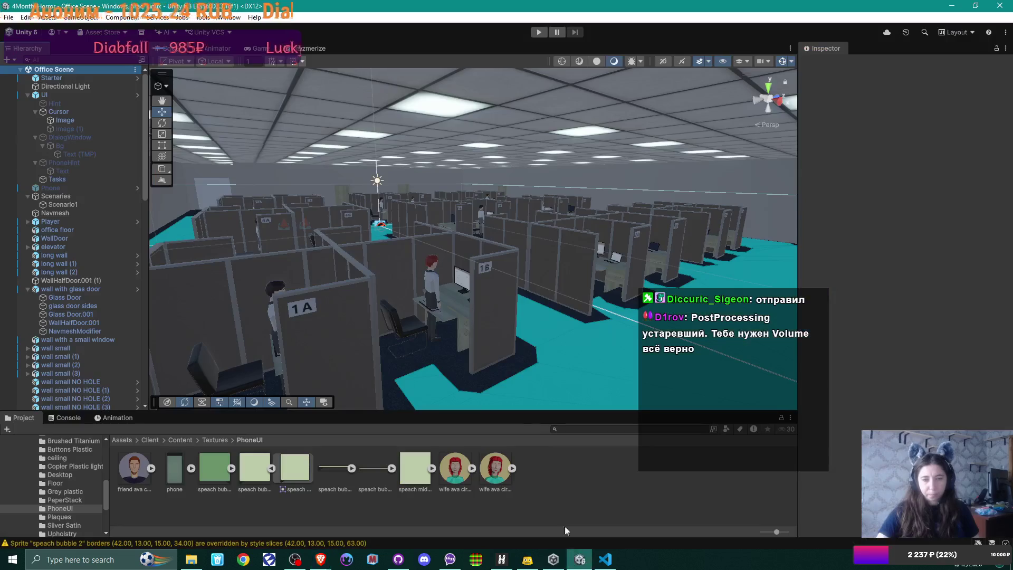
# Add a Global Volume to the Office Scene, keeping its default name.
pyautogui.rightClick(65, 70)
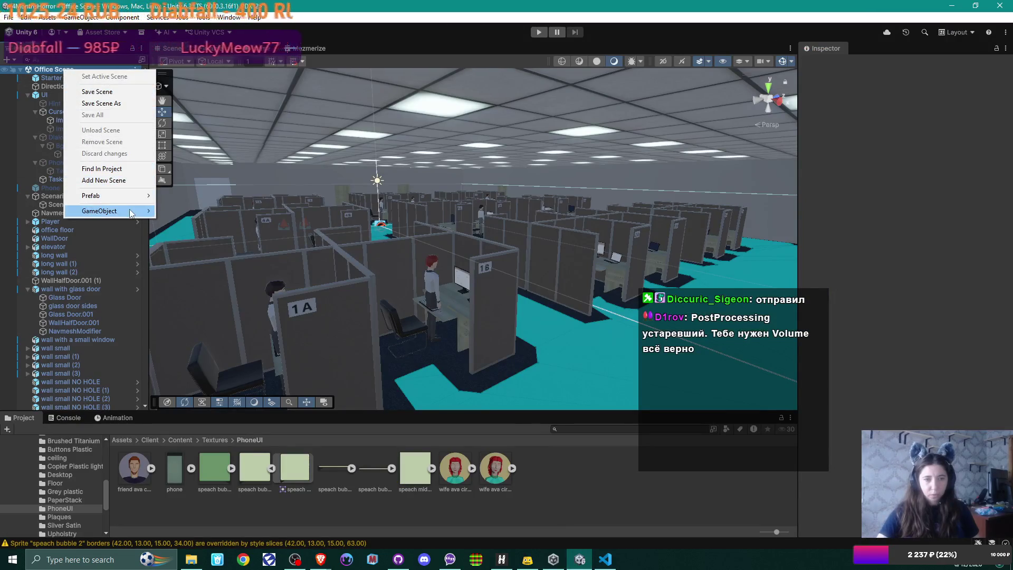
pyautogui.moveTo(127, 211)
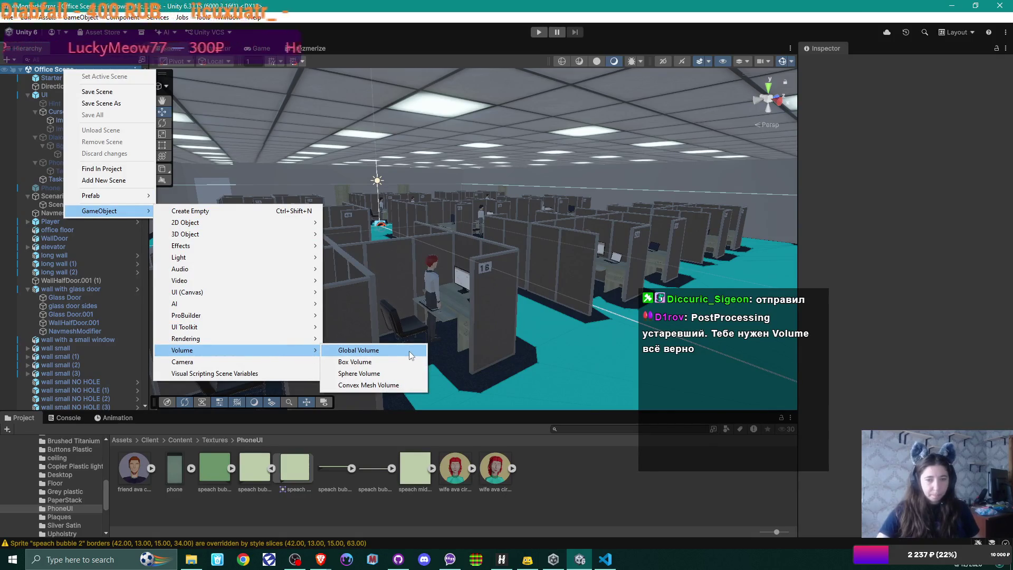
pyautogui.click(409, 350)
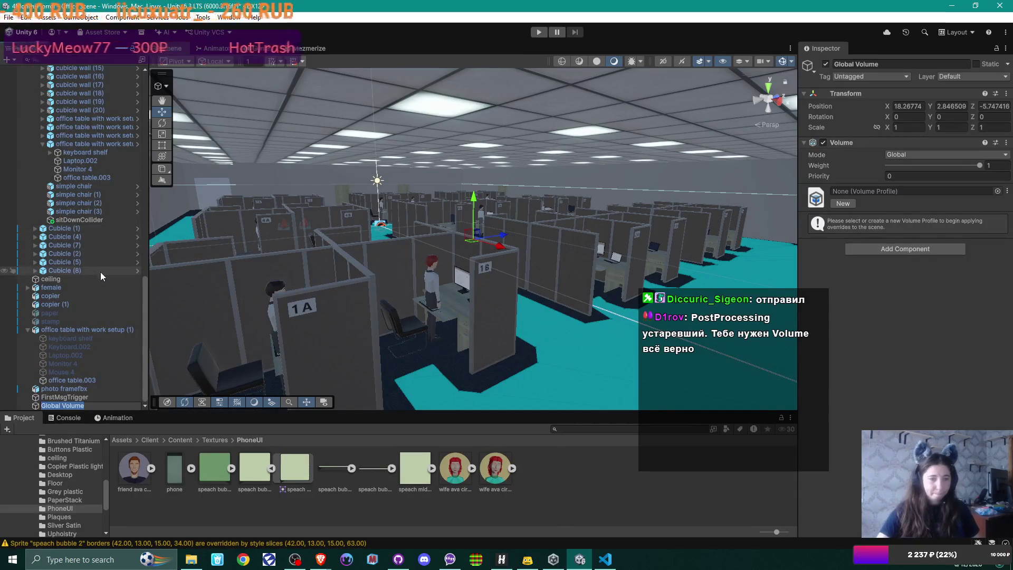
pyautogui.press('Return')
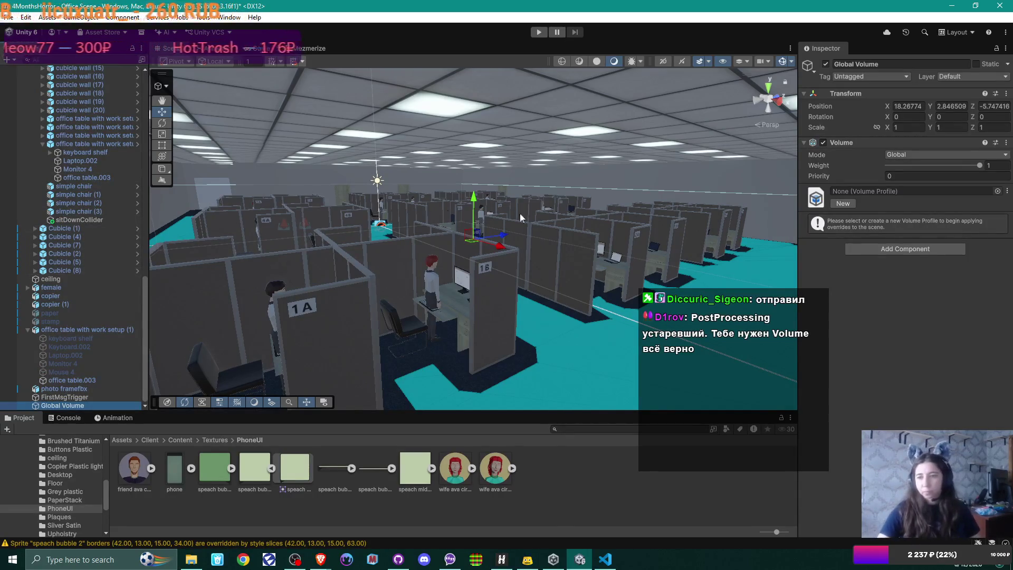
# Open the Add Component list for Global Volume in the Inspector.
pyautogui.click(913, 249)
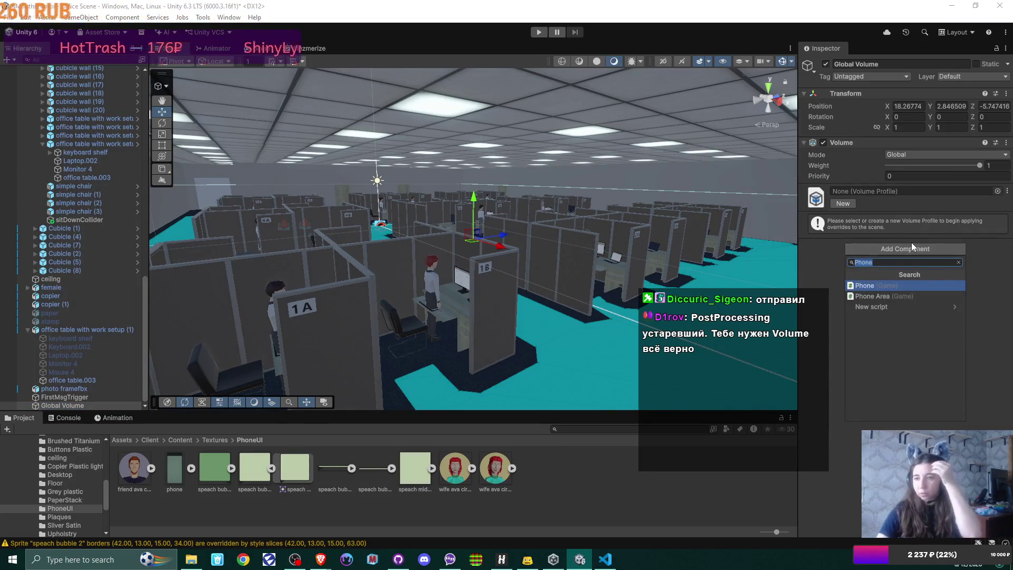
pyautogui.click(912, 242)
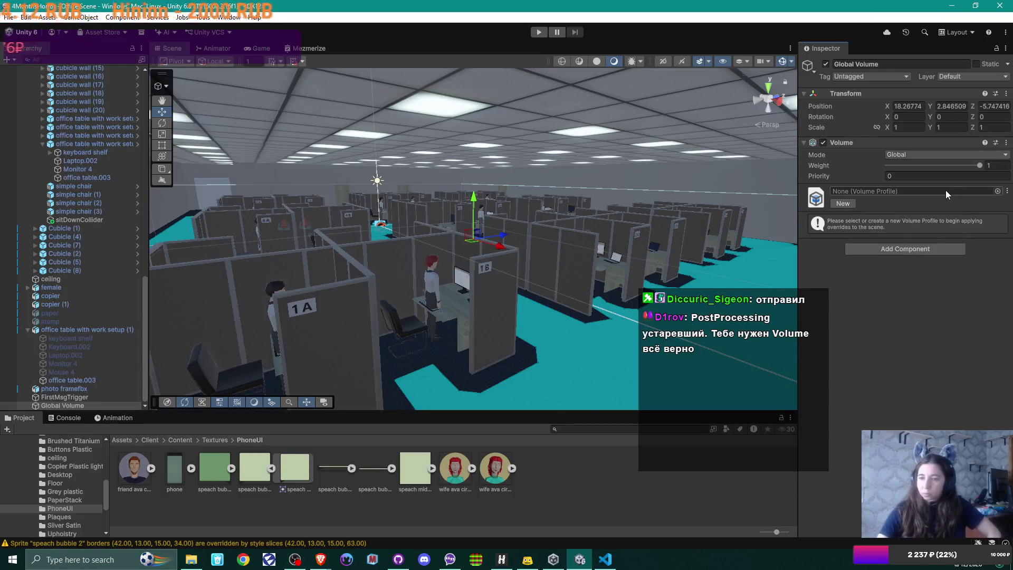
pyautogui.click(934, 248)
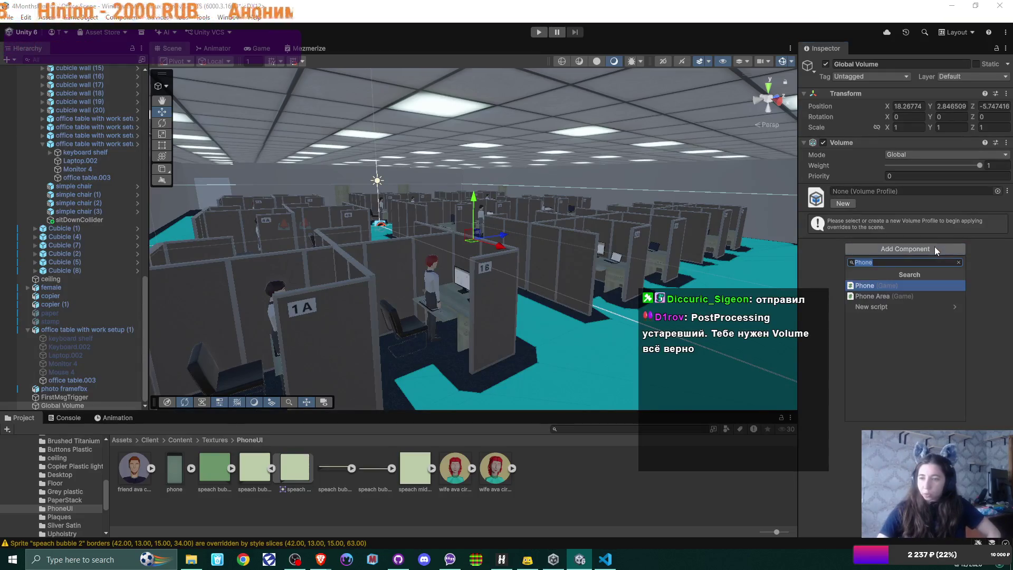
# Search Add Component for 'post', 'po' and 'effe', then dismiss the list without adding anything.
pyautogui.press('BackSpace')
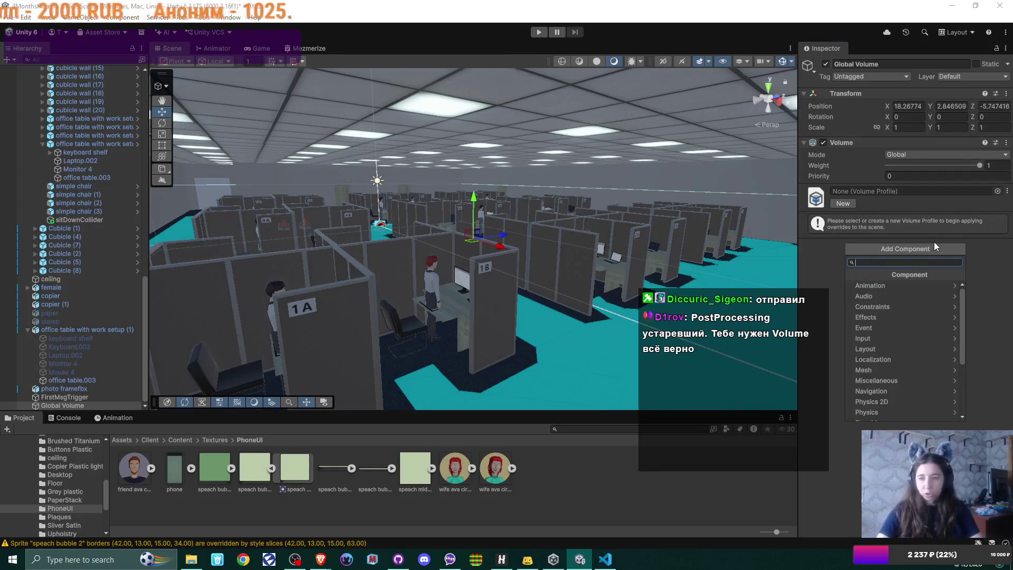
pyautogui.write('post')
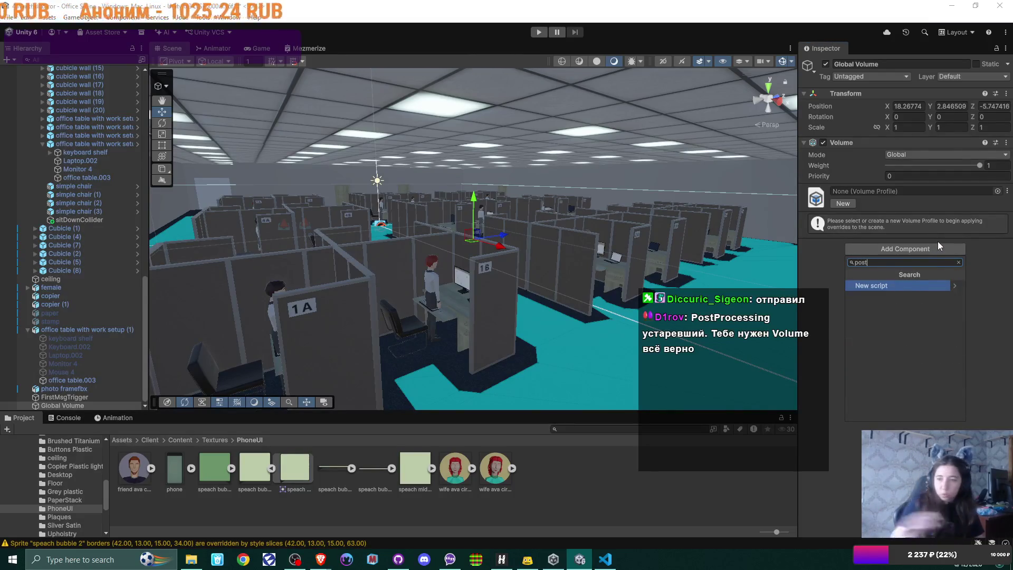
pyautogui.press('BackSpace')
pyautogui.press('BackSpace')
pyautogui.press('BackSpace')
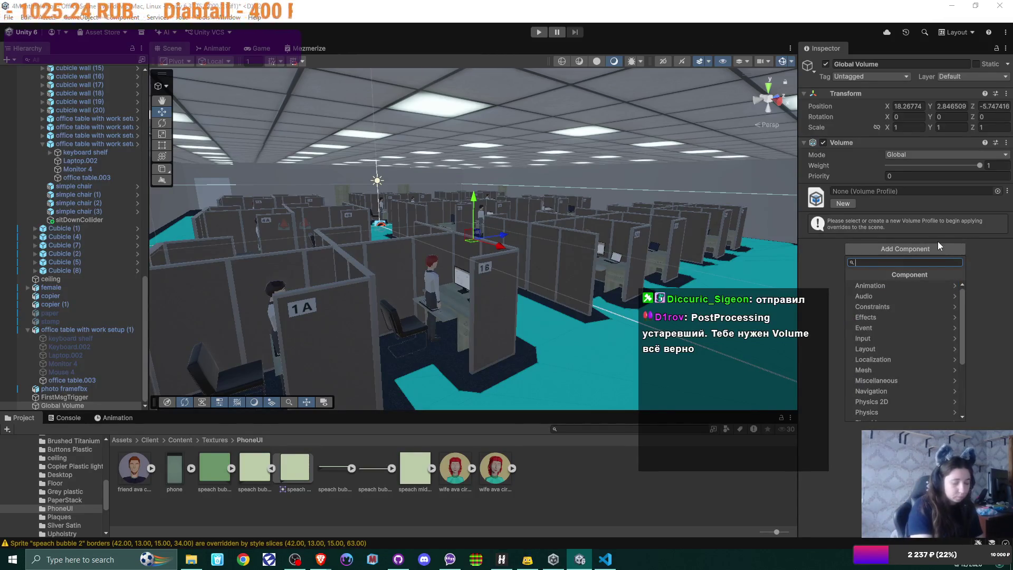
pyautogui.write('p')
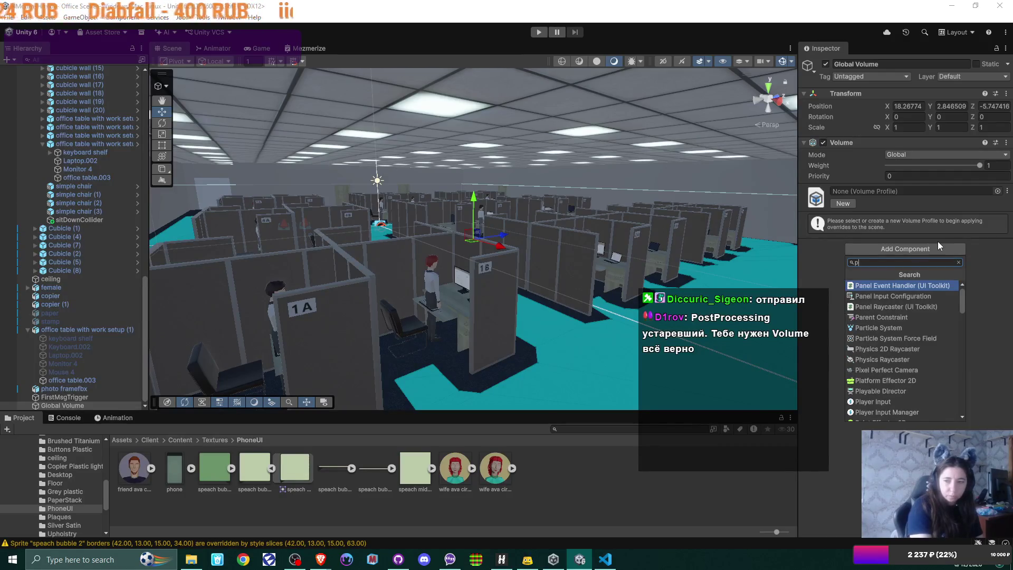
pyautogui.write('o')
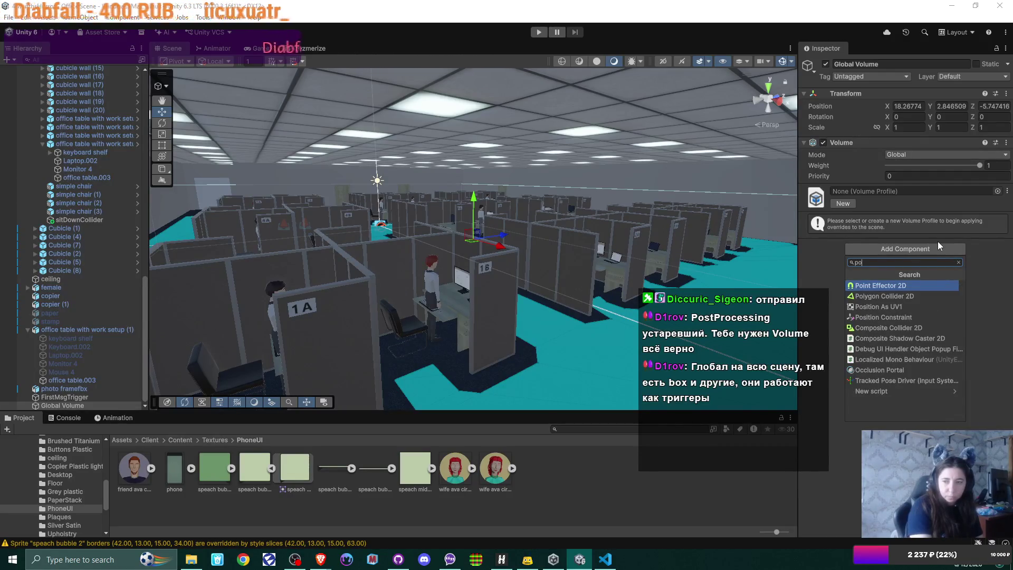
pyautogui.press('BackSpace')
pyautogui.press('BackSpace')
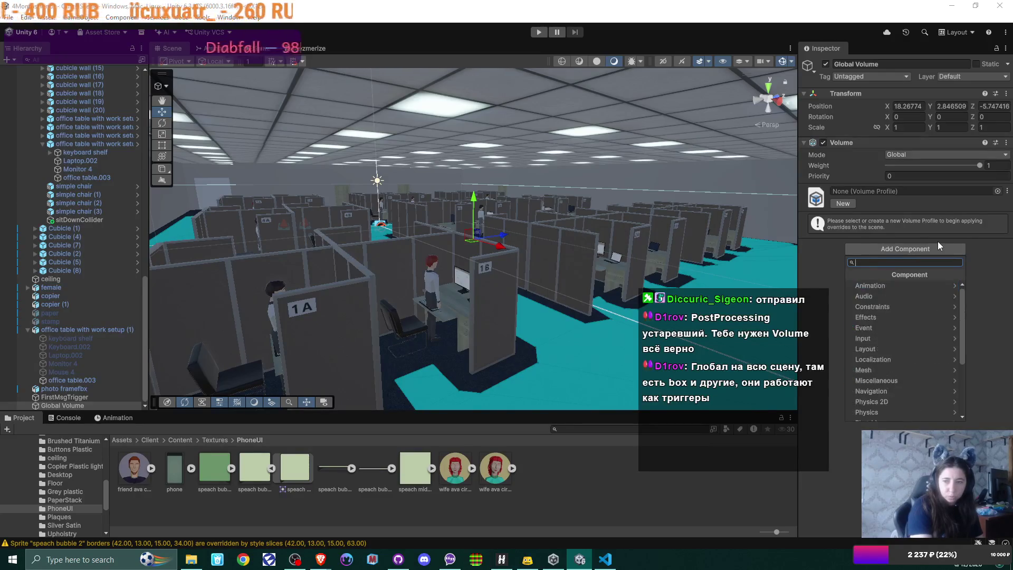
pyautogui.write('effe')
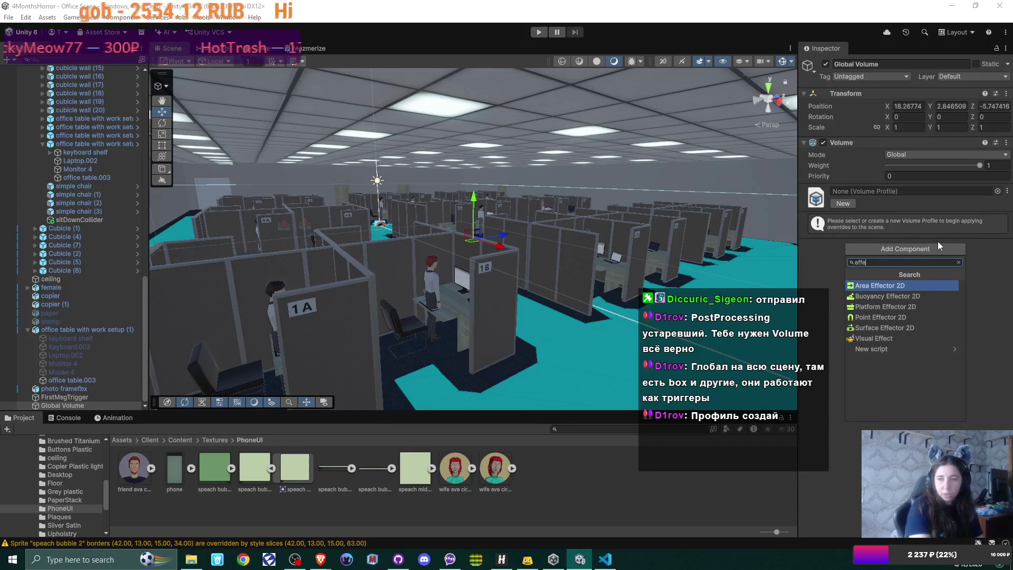
pyautogui.press('BackSpace')
pyautogui.press('BackSpace')
pyautogui.press('BackSpace')
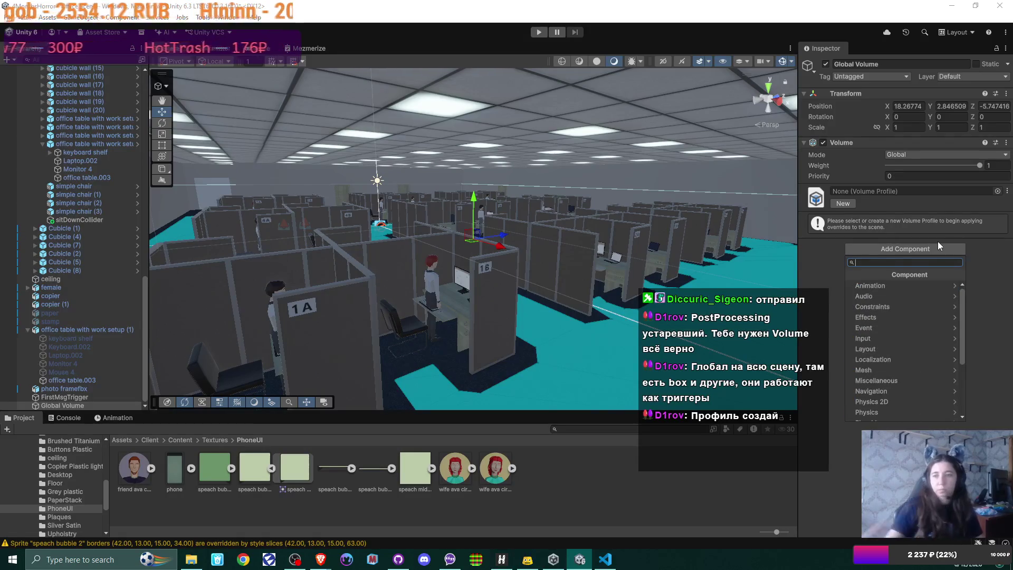
pyautogui.click(832, 168)
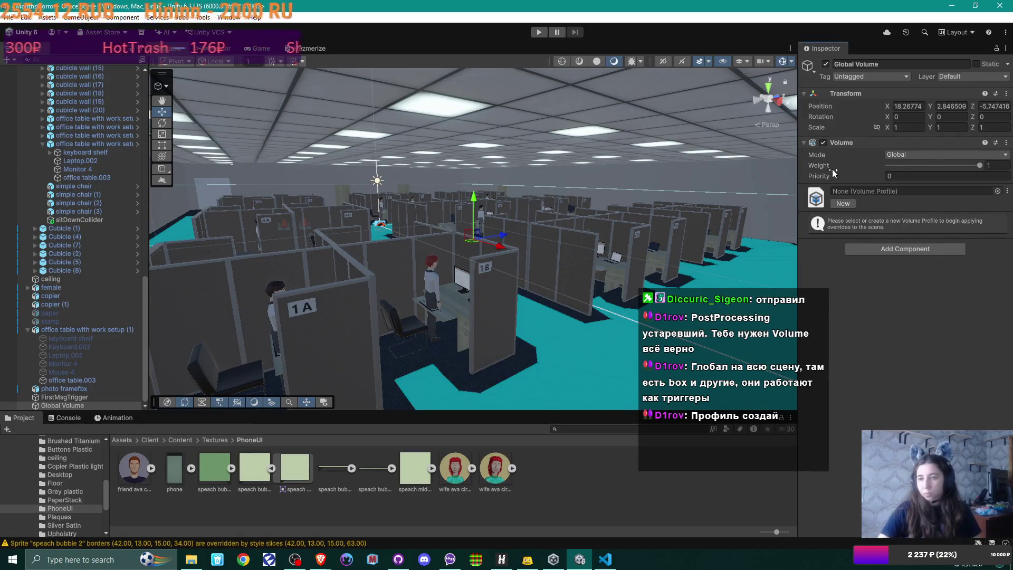
# Create a new Global Volume Profile for the Global Volume.
pyautogui.click(843, 203)
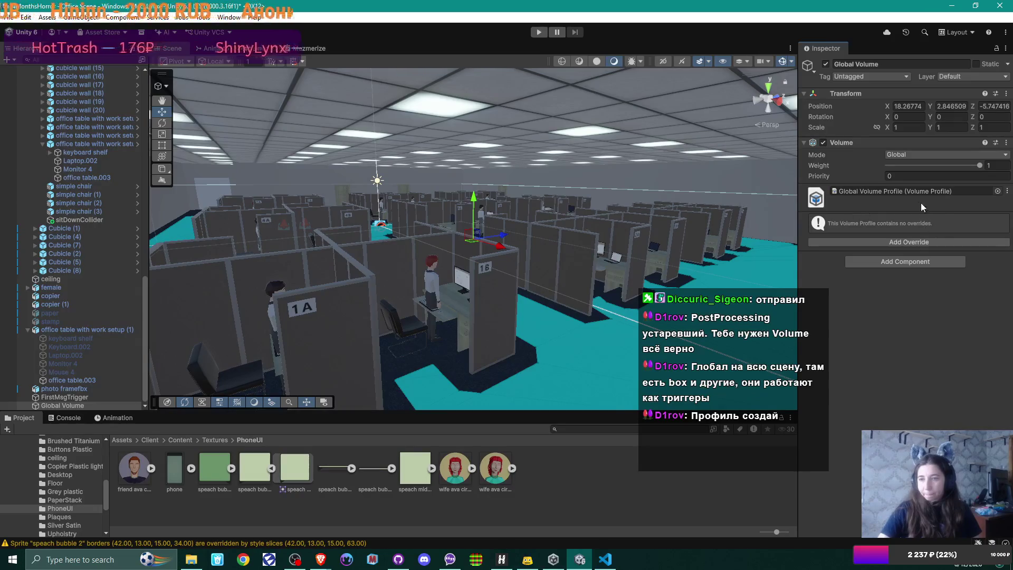
pyautogui.click(908, 264)
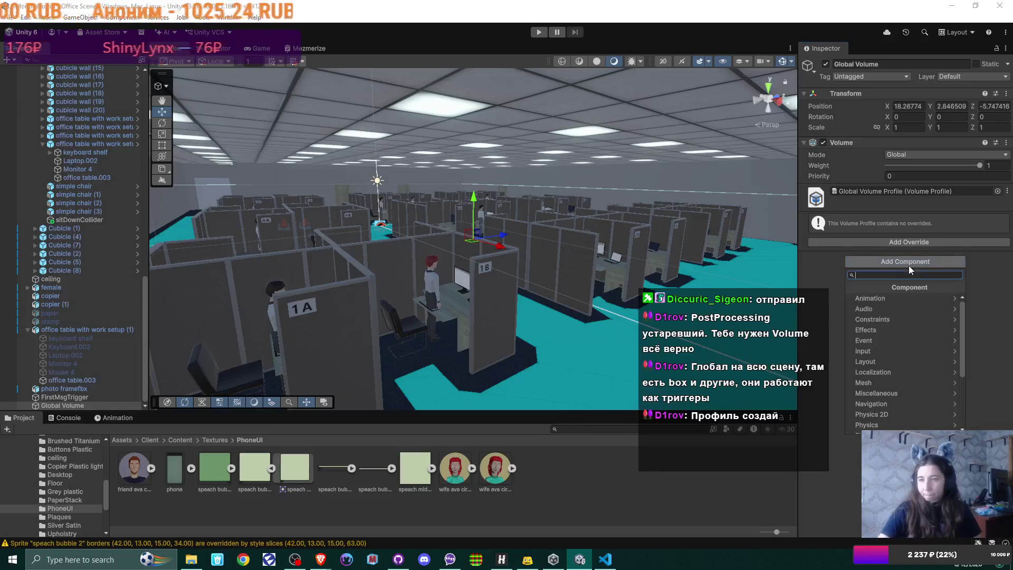
pyautogui.click(909, 264)
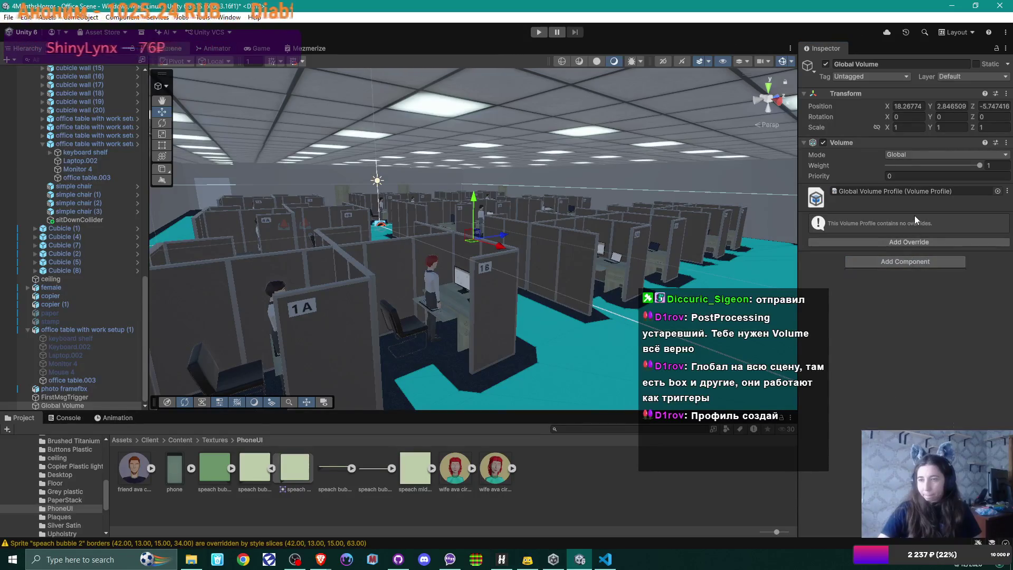
# Open the profile and add a Post-processing Film Grain override to it.
pyautogui.doubleClick(920, 191)
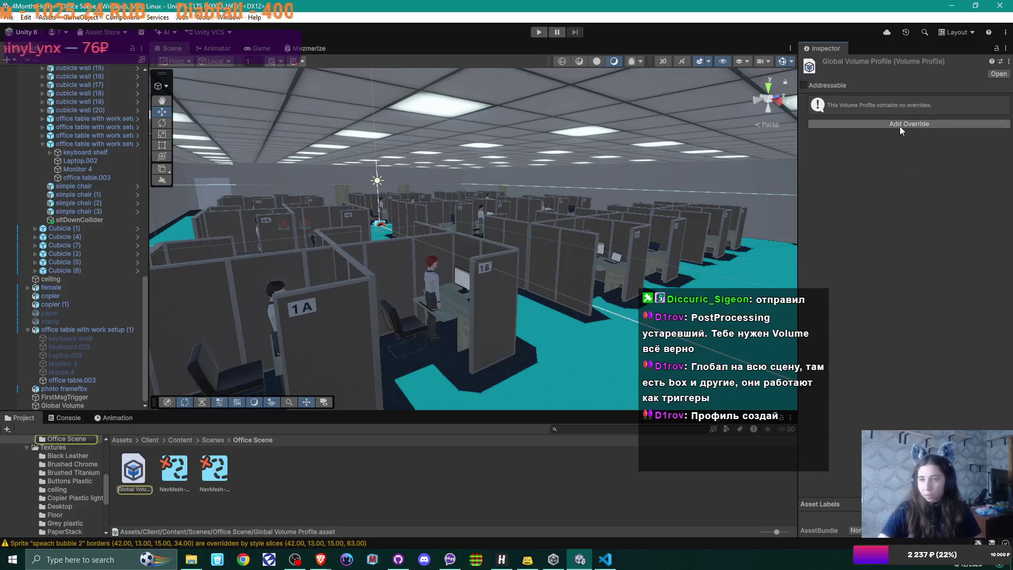
pyautogui.click(900, 125)
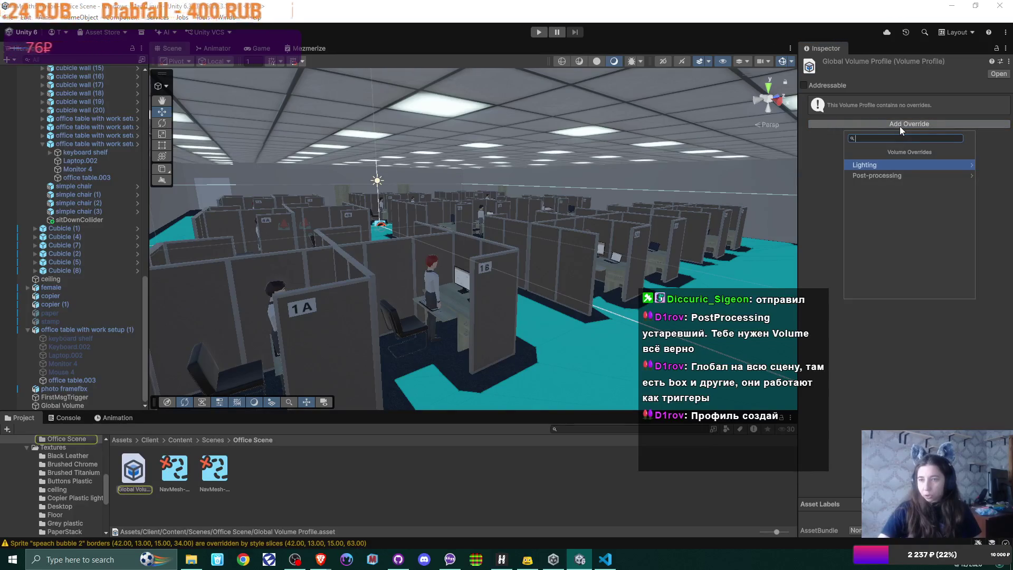
pyautogui.click(913, 175)
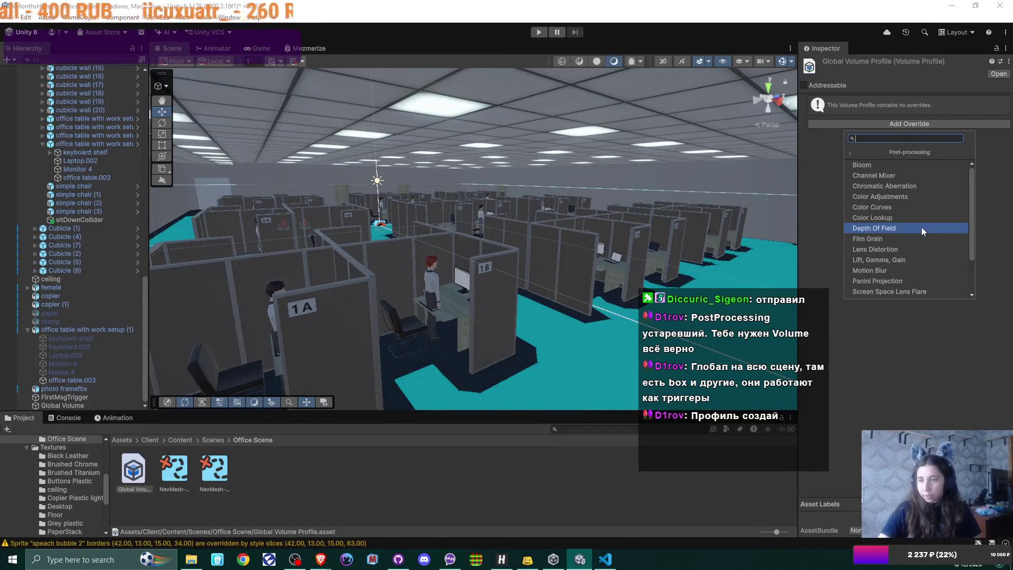
pyautogui.scroll(-2, 921, 227)
pyautogui.scroll(-1, 921, 231)
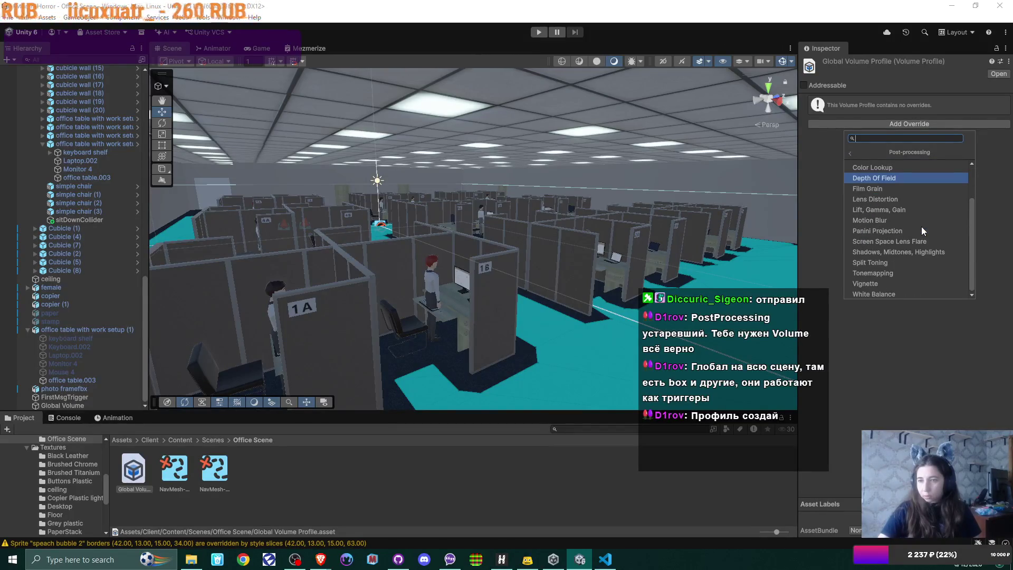
pyautogui.scroll(3, 921, 227)
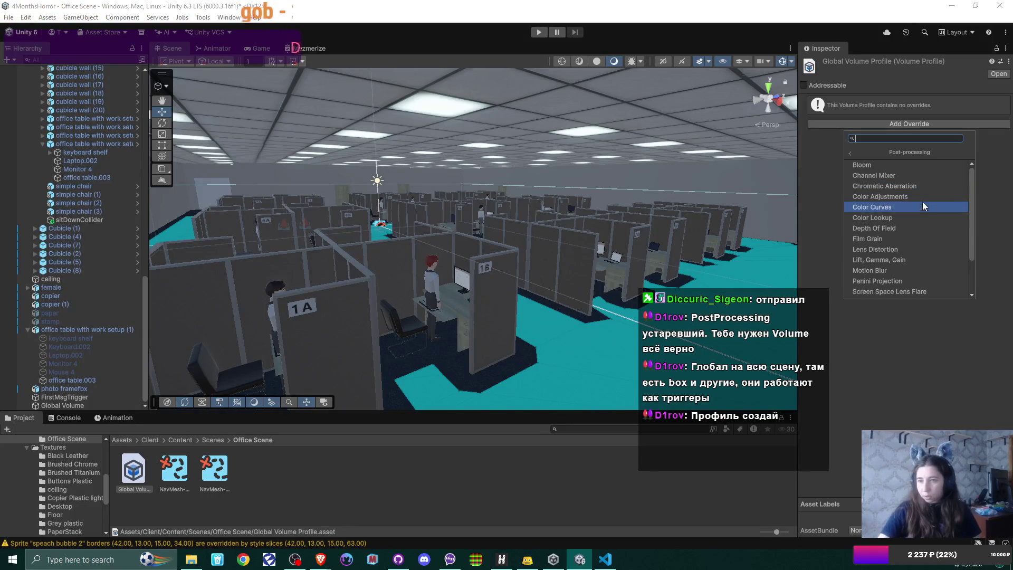
pyautogui.click(920, 237)
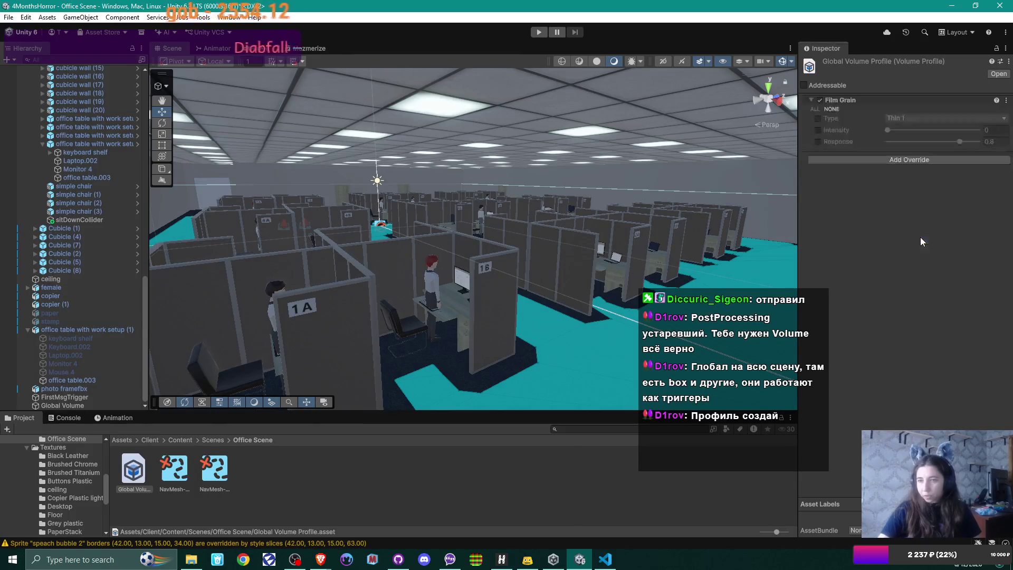
# Override Film Grain type to Thin 2, enable Intensity and Response, and raise intensity to 0.187.
pyautogui.click(818, 119)
pyautogui.click(247, 53)
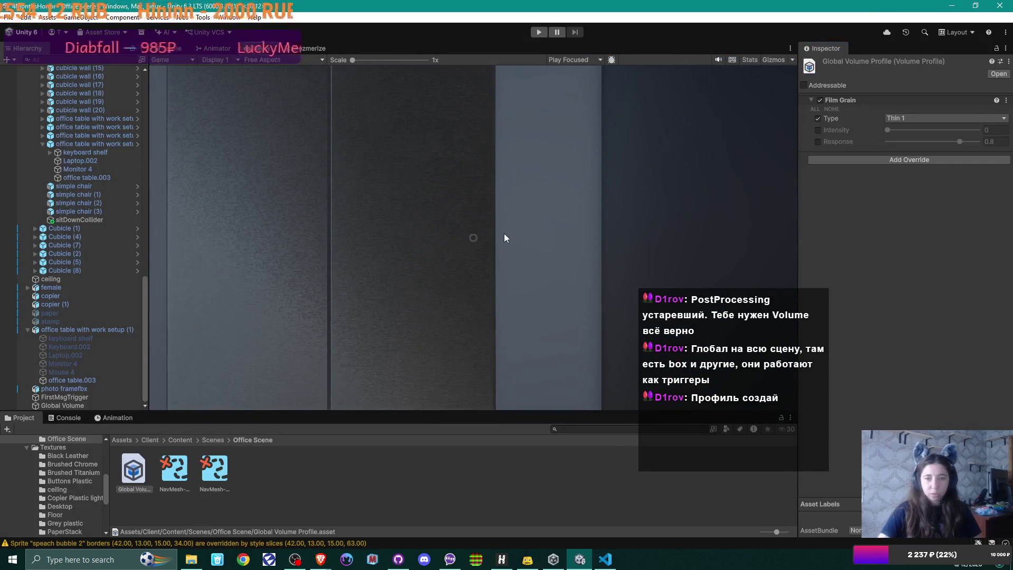
pyautogui.click(921, 117)
pyautogui.click(922, 141)
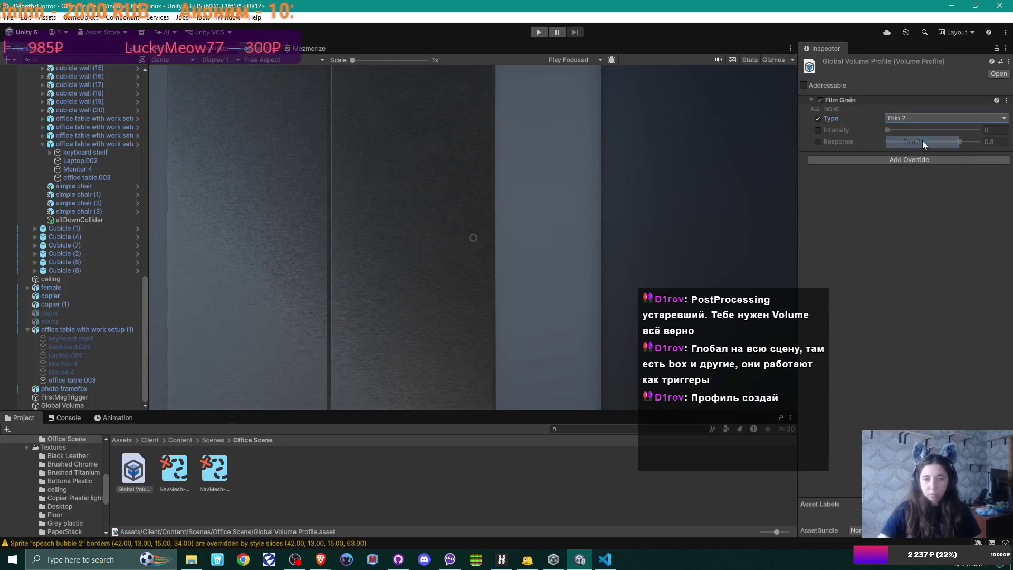
pyautogui.click(817, 130)
pyautogui.click(818, 142)
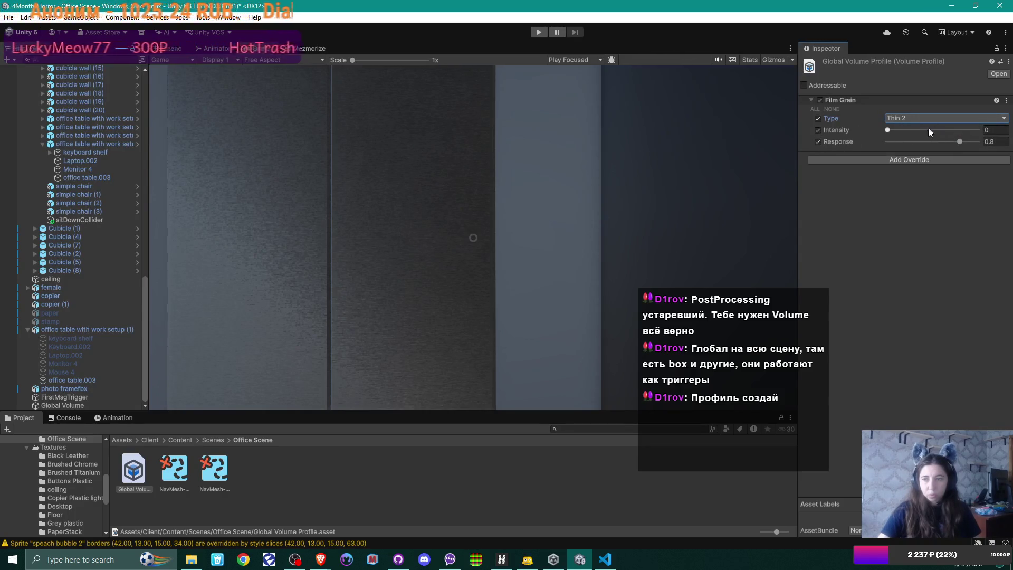
pyautogui.moveTo(885, 130); pyautogui.dragTo(956, 130)
# Try Thin 1, Thin 2 and Medium 1 grain types, settling on Thin 1, and adjust intensity.
pyautogui.click(903, 117)
pyautogui.click(909, 129)
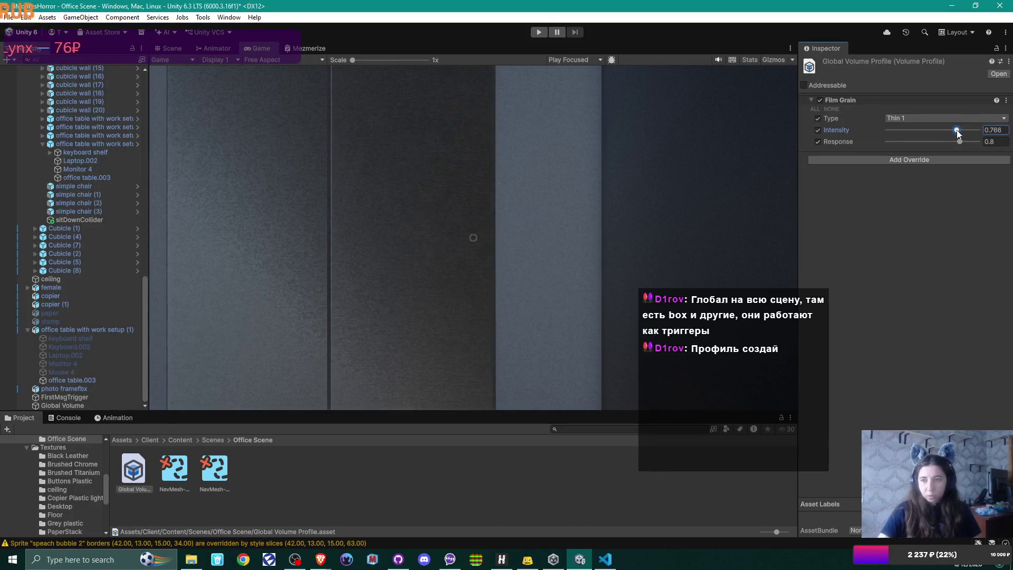
pyautogui.click(942, 119)
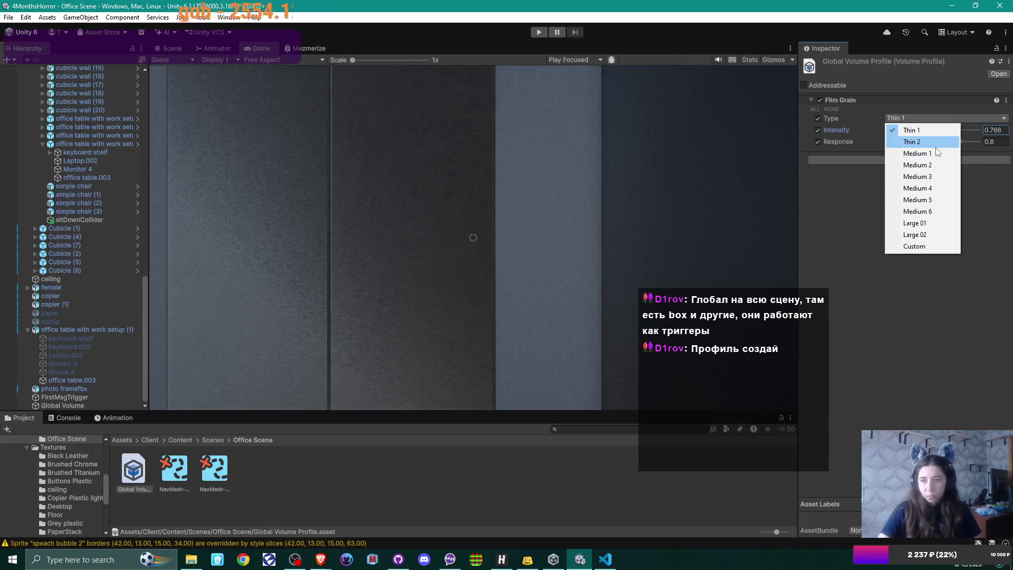
pyautogui.click(936, 147)
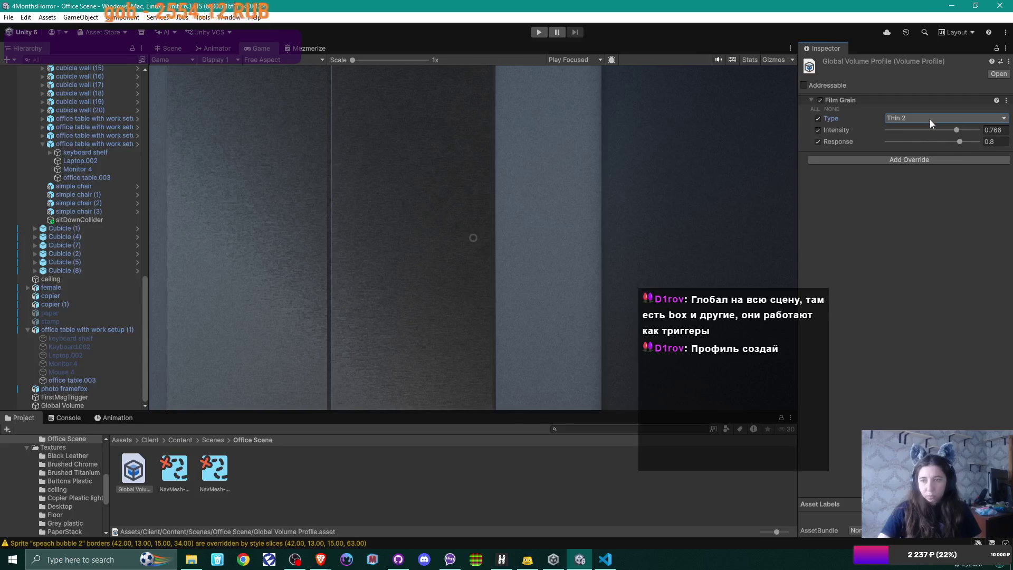
pyautogui.click(930, 119)
pyautogui.click(932, 151)
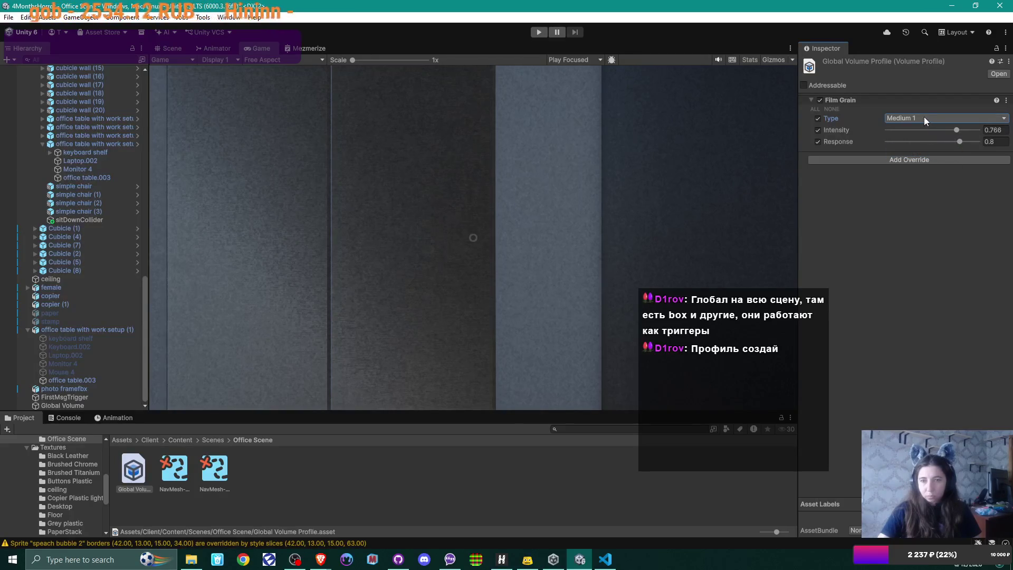
pyautogui.click(924, 120)
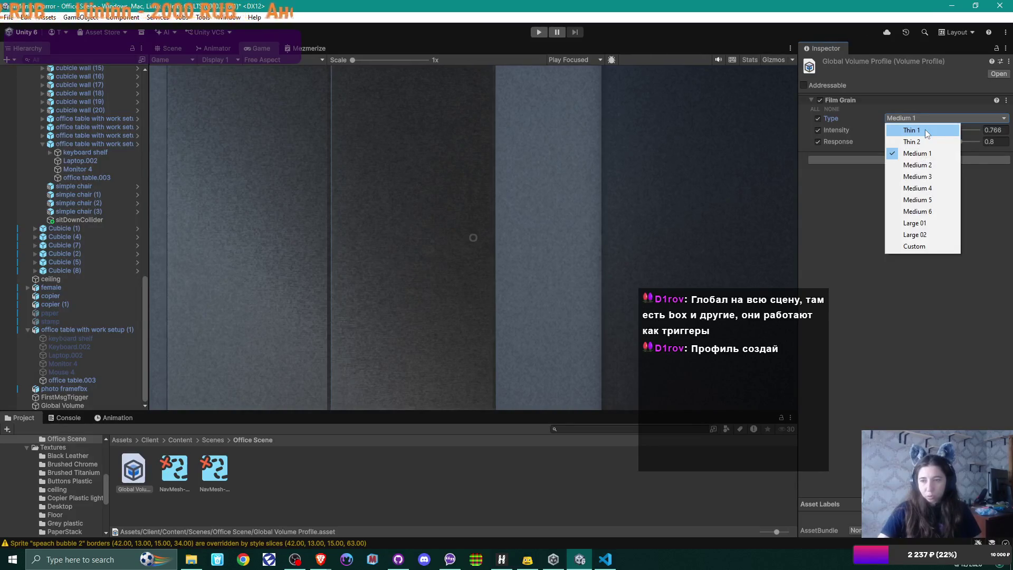
pyautogui.click(925, 130)
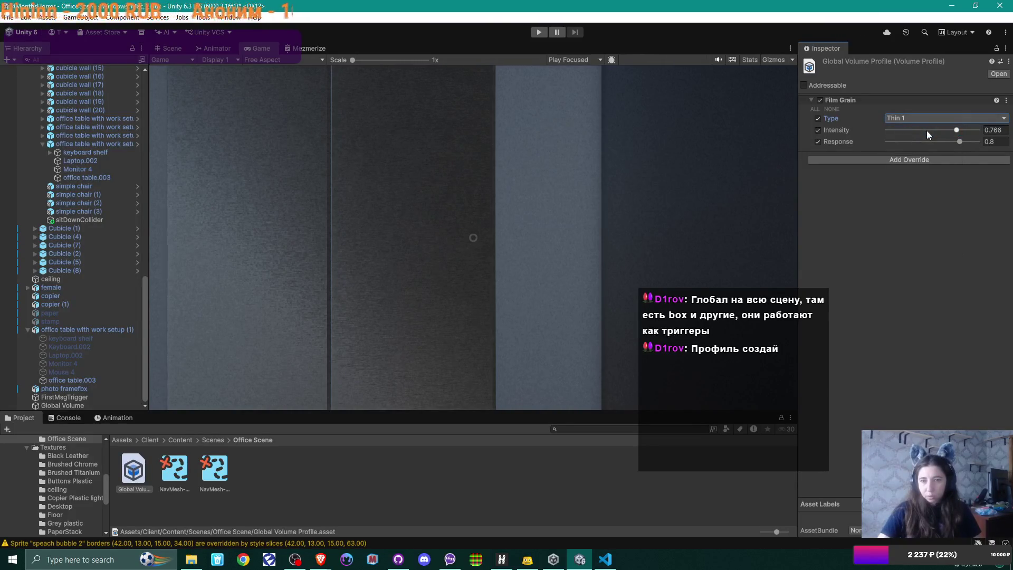
pyautogui.moveTo(959, 131)
pyautogui.mouseDown()
pyautogui.moveTo(993, 133)
pyautogui.moveTo(956, 131)
pyautogui.mouseUp()
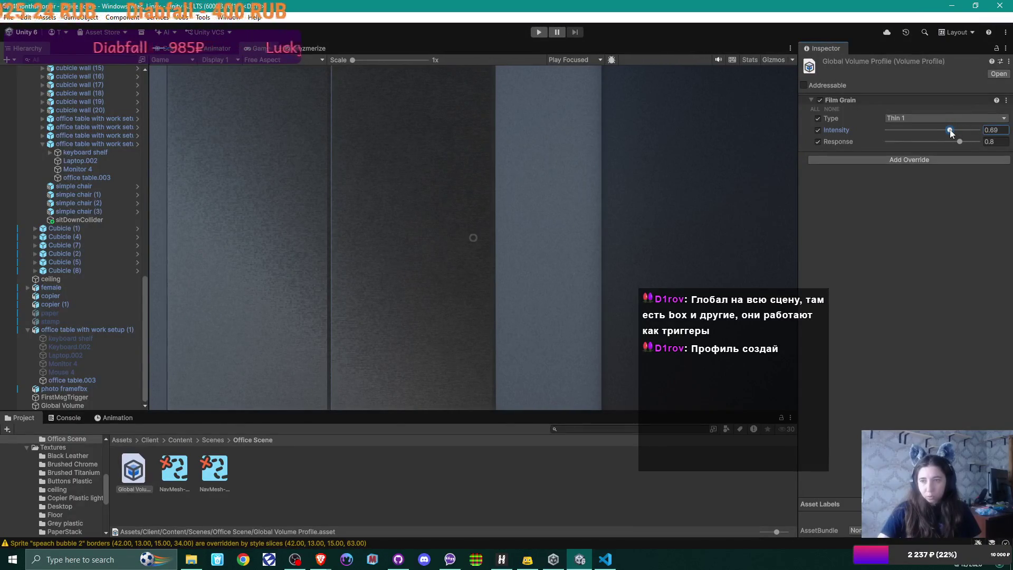
# Lower the Film Grain Response to 0.309 and start Play mode to test it.
pyautogui.moveTo(961, 139); pyautogui.dragTo(912, 145)
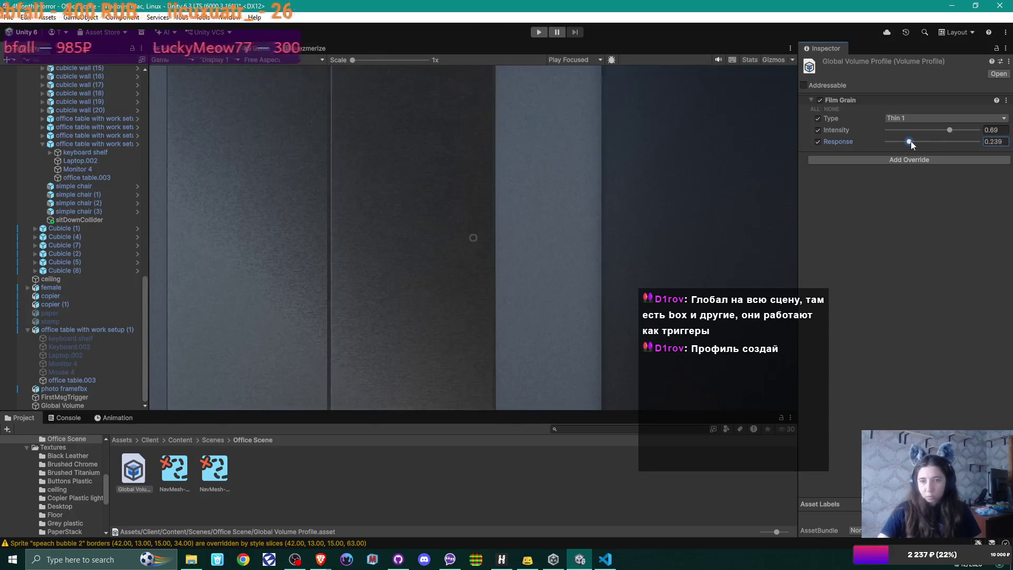
pyautogui.moveTo(976, 141); pyautogui.dragTo(907, 146)
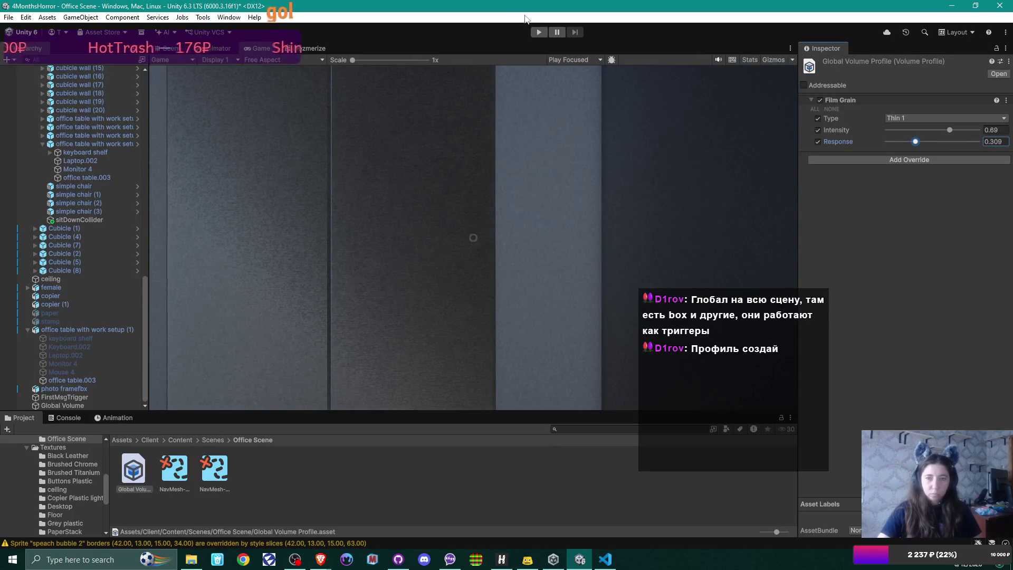
pyautogui.click(538, 33)
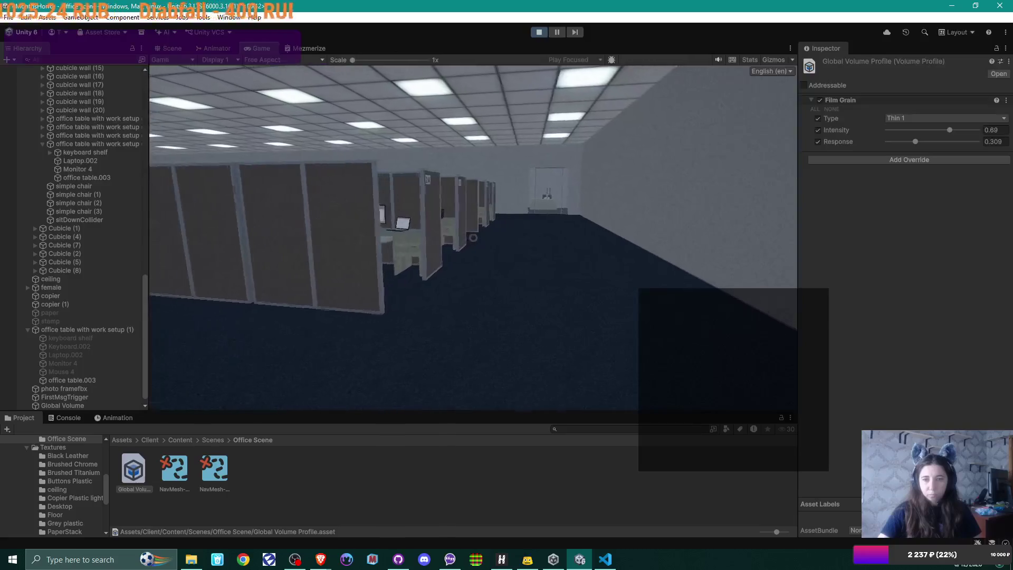
pyautogui.press('e')
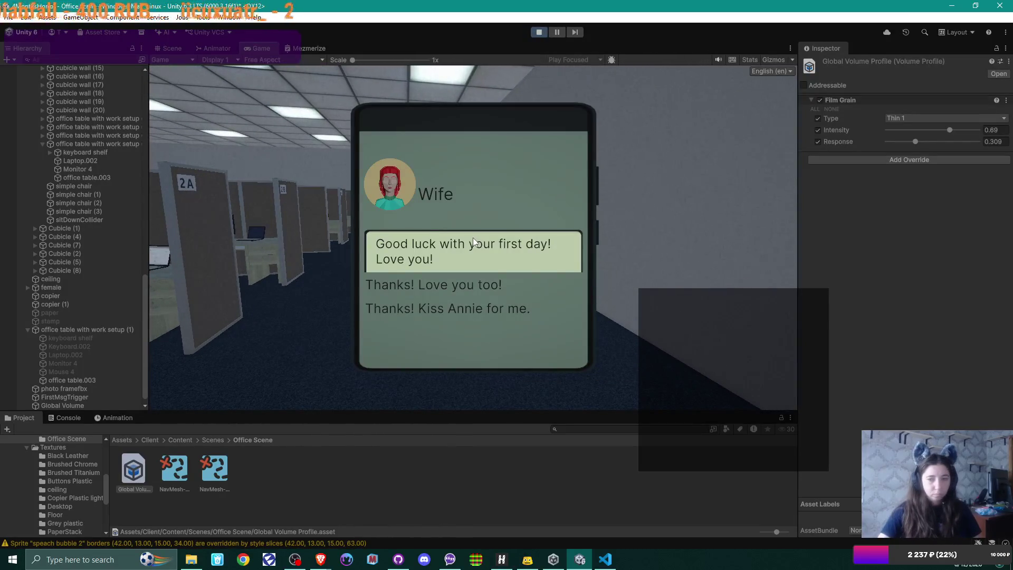
pyautogui.doubleClick(262, 49)
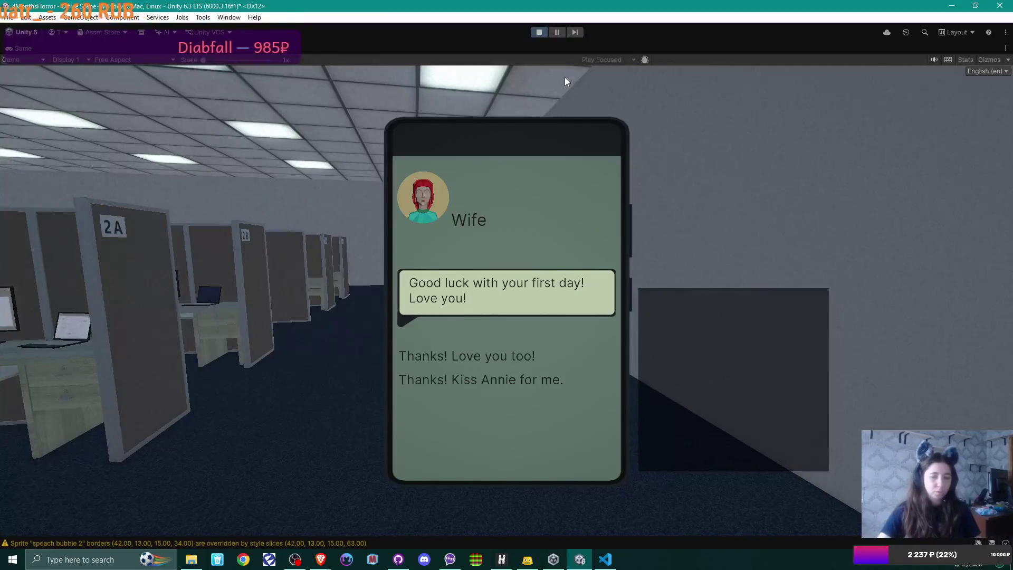
pyautogui.click(479, 353)
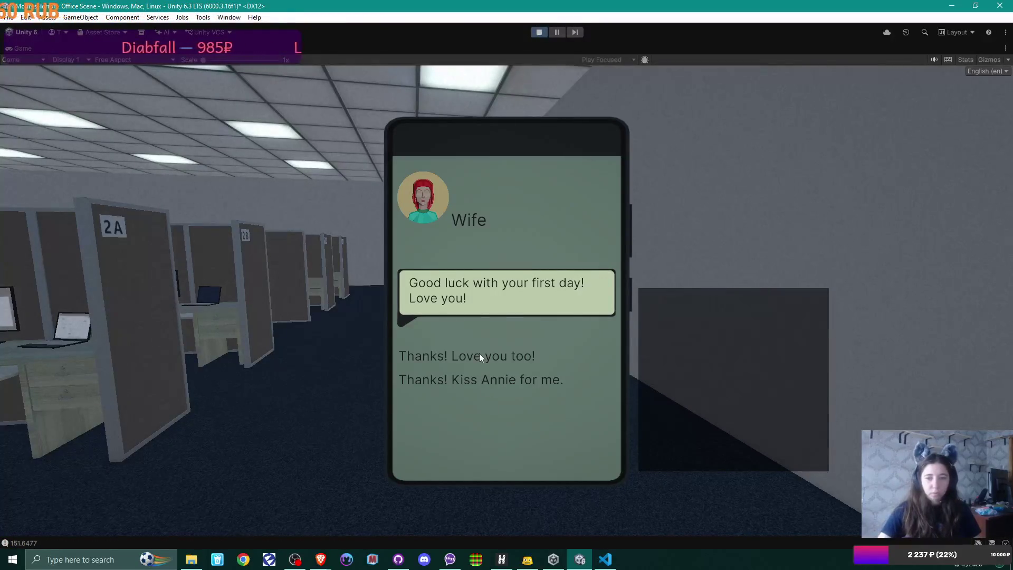
pyautogui.click(480, 353)
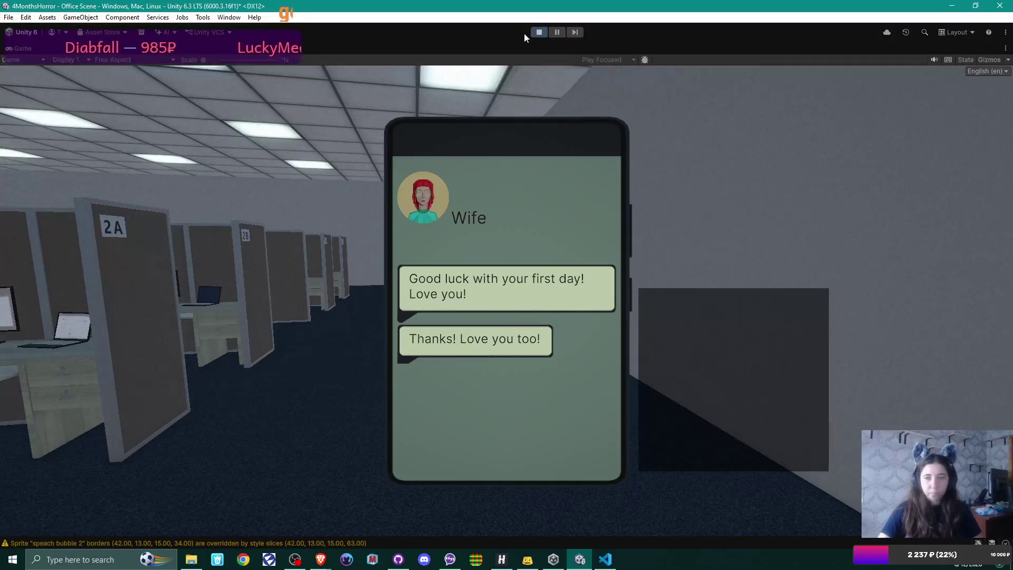
pyautogui.click(539, 33)
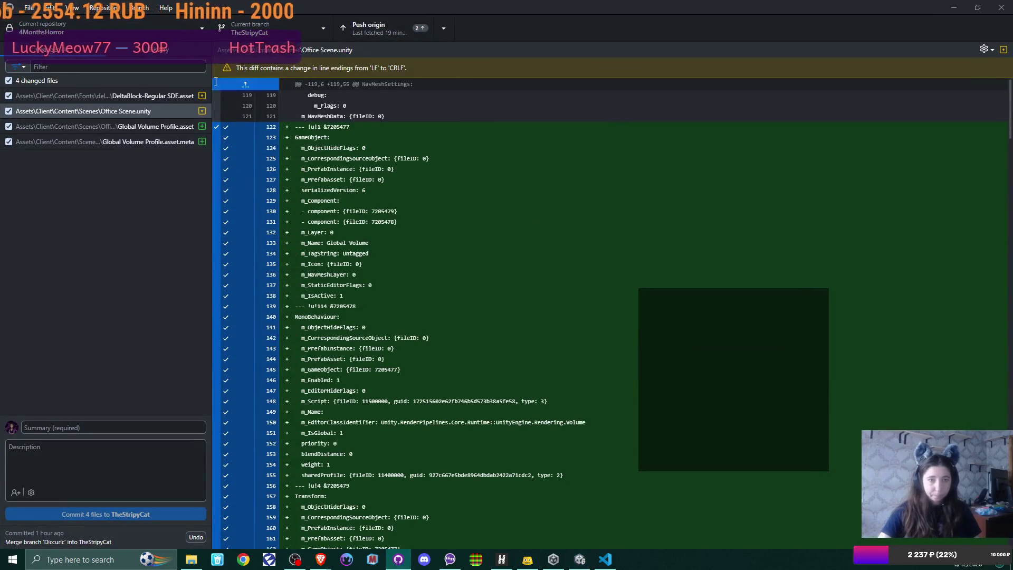
# Commit the four changed files to TheStripyCat with the summary 'cam grain effect'.
pyautogui.click(264, 25)
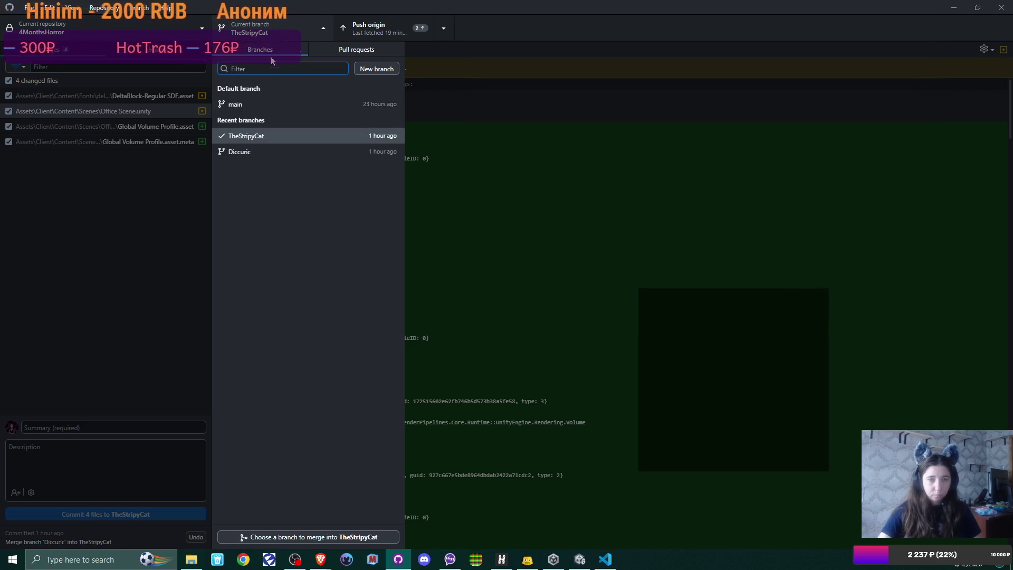
pyautogui.click(275, 24)
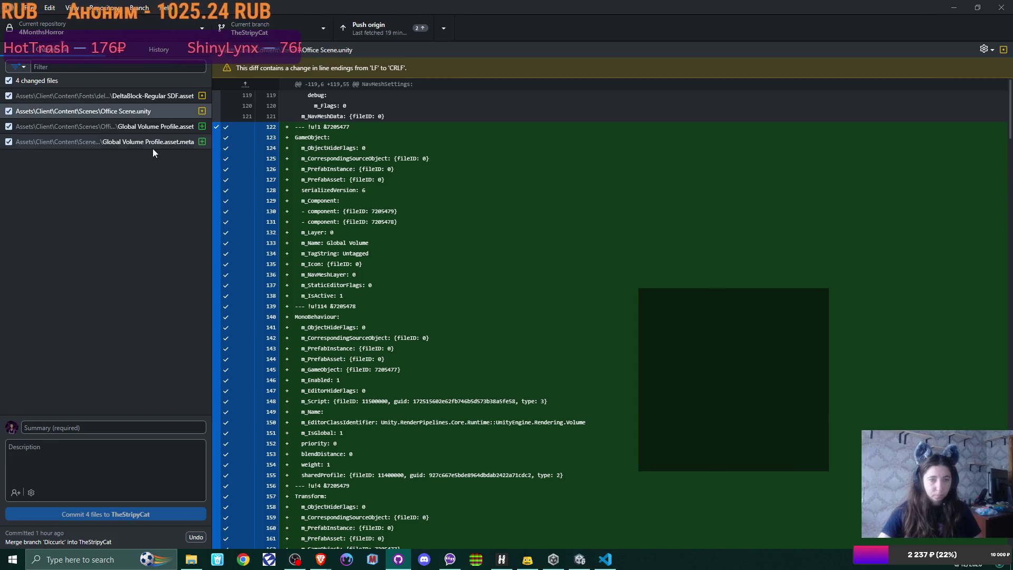
pyautogui.click(86, 428)
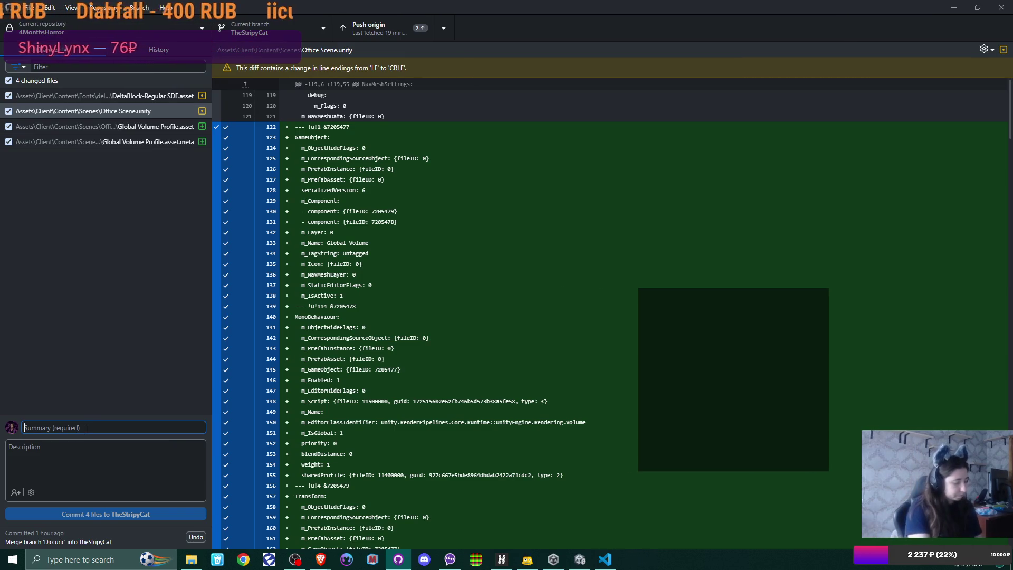
pyautogui.write('cam ')
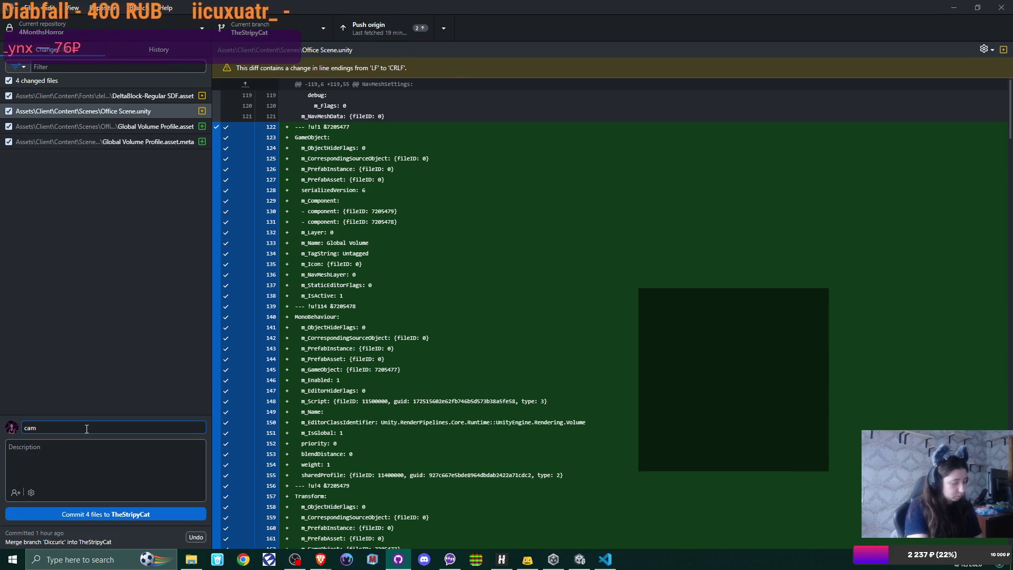
pyautogui.write('grai')
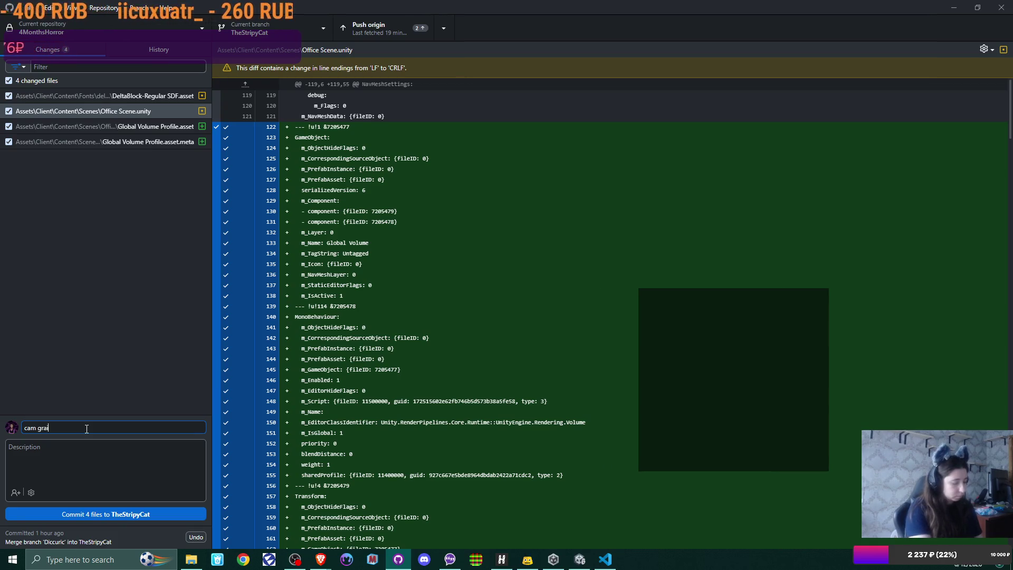
pyautogui.write('n effect')
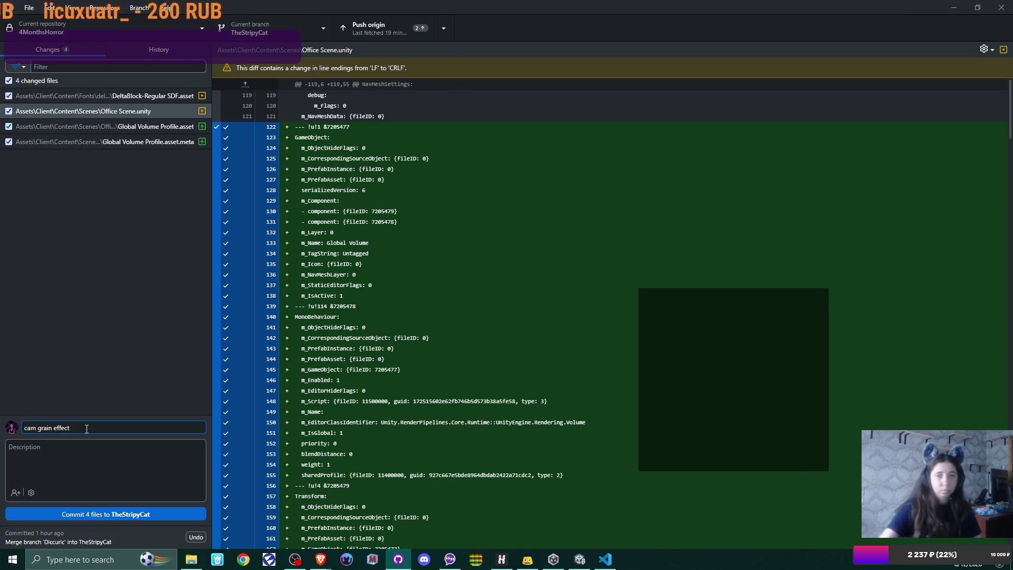
pyautogui.click(124, 514)
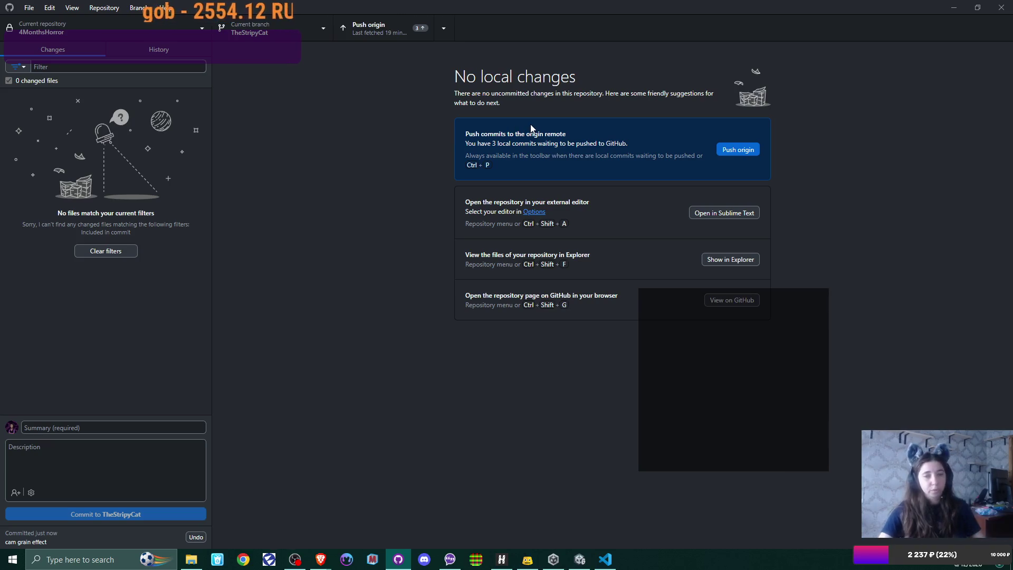
# Push the local commits to origin, then switch to Diccuric and back to TheStripyCat.
pyautogui.click(738, 150)
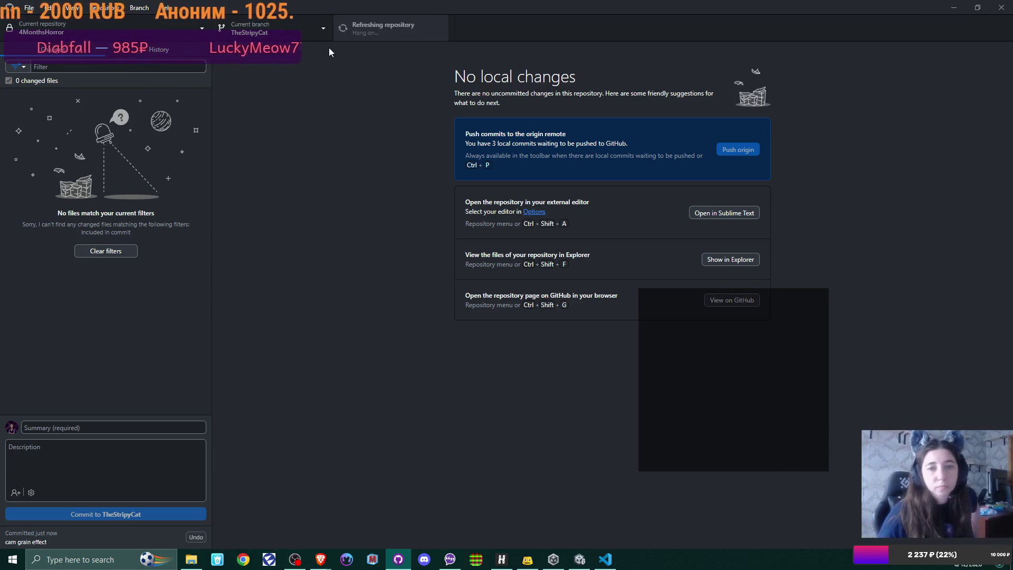
pyautogui.click(321, 30)
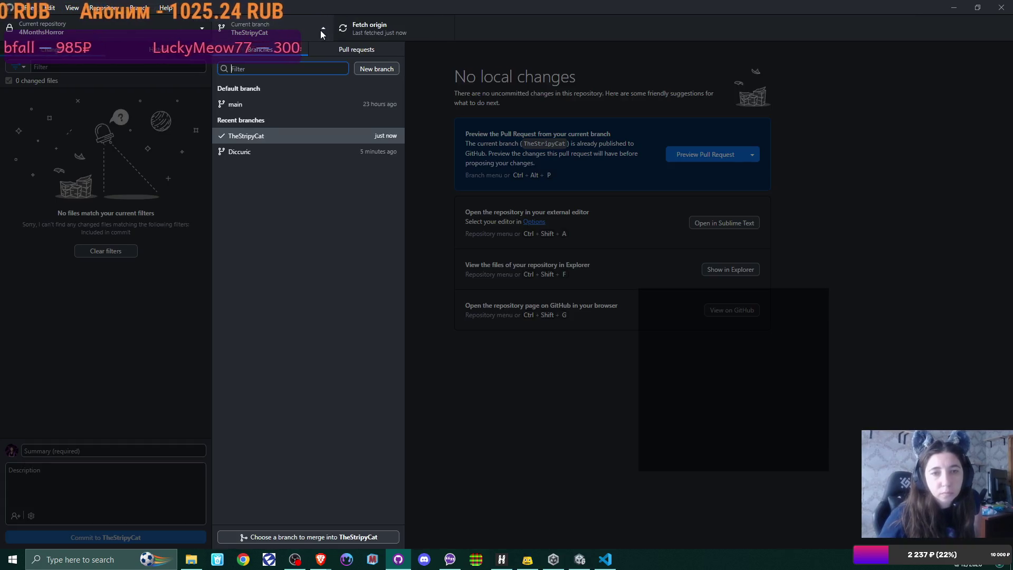
pyautogui.click(296, 153)
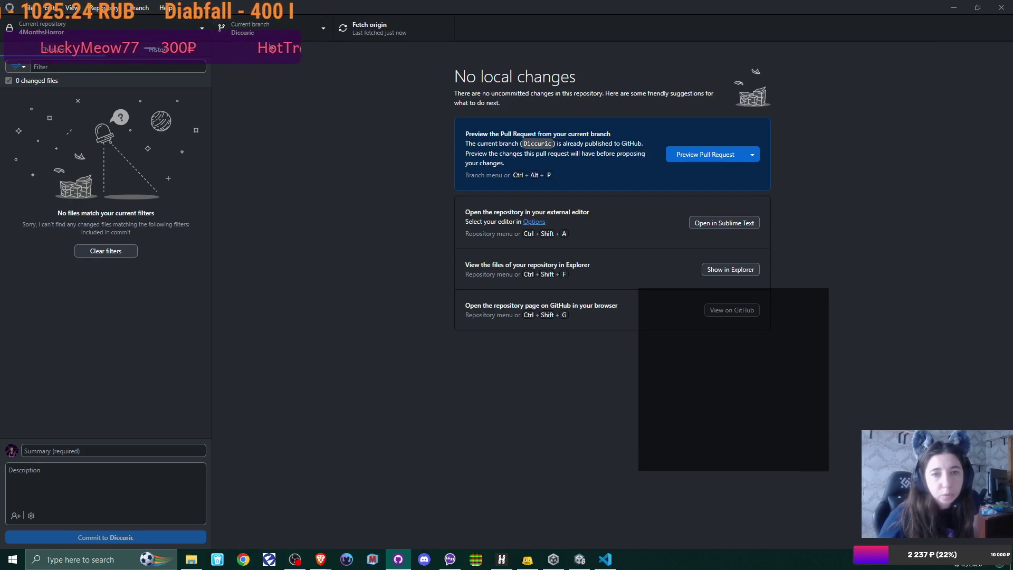
pyautogui.click(271, 30)
pyautogui.click(276, 151)
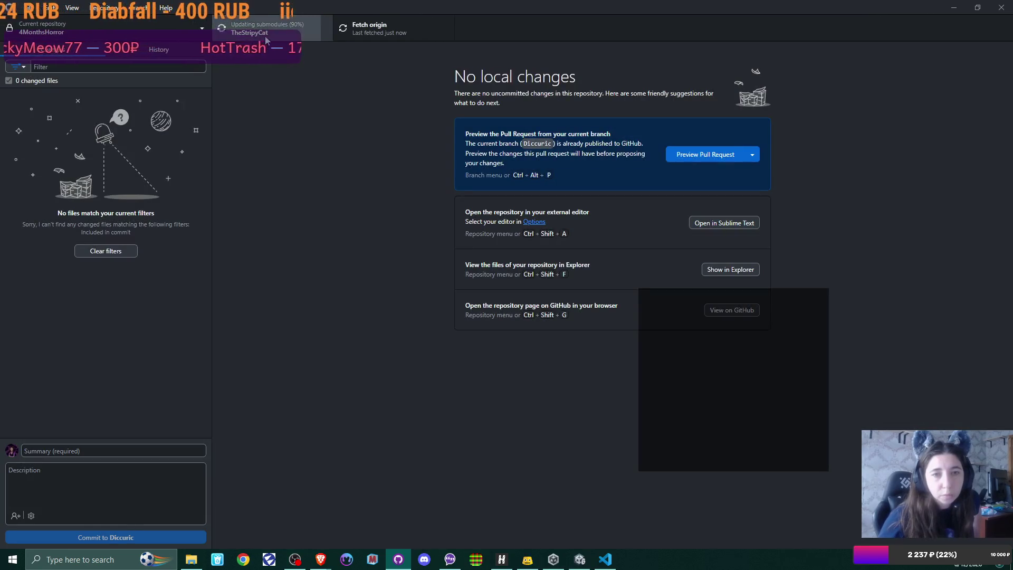
# Merge the Diccuric branch into TheStripyCat with a merge commit and return to Unity.
pyautogui.click(130, 8)
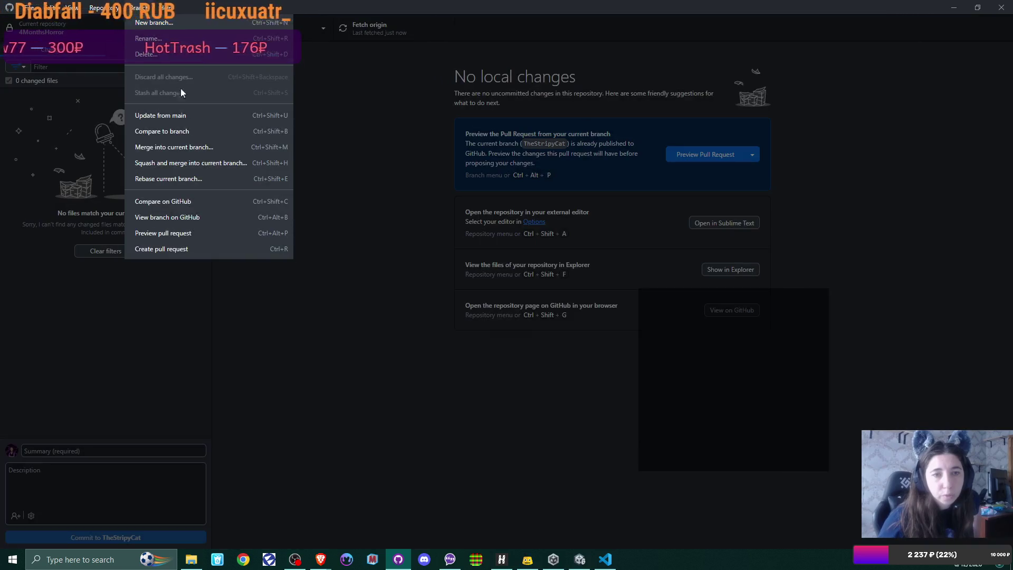
pyautogui.click(189, 149)
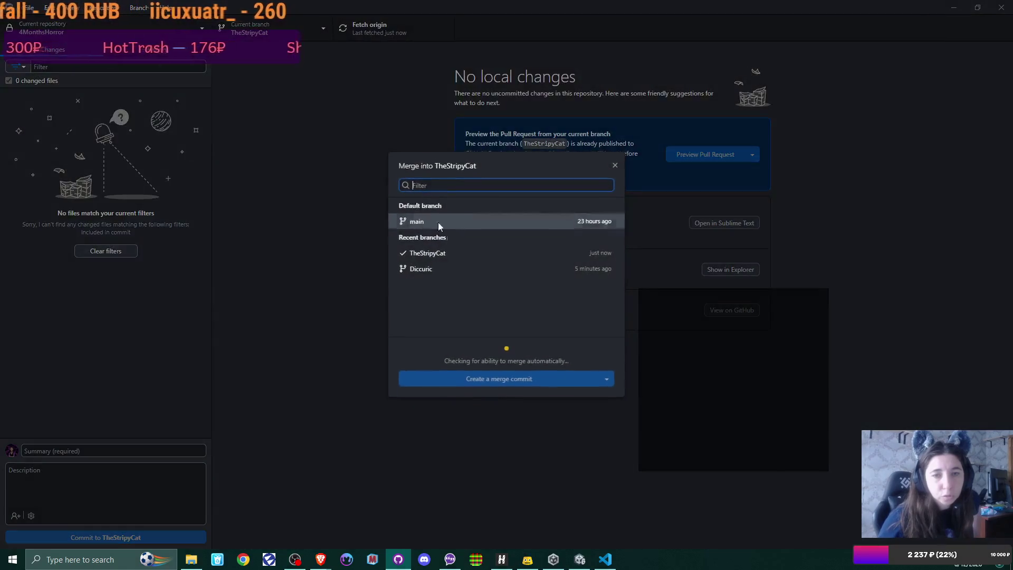
pyautogui.click(444, 269)
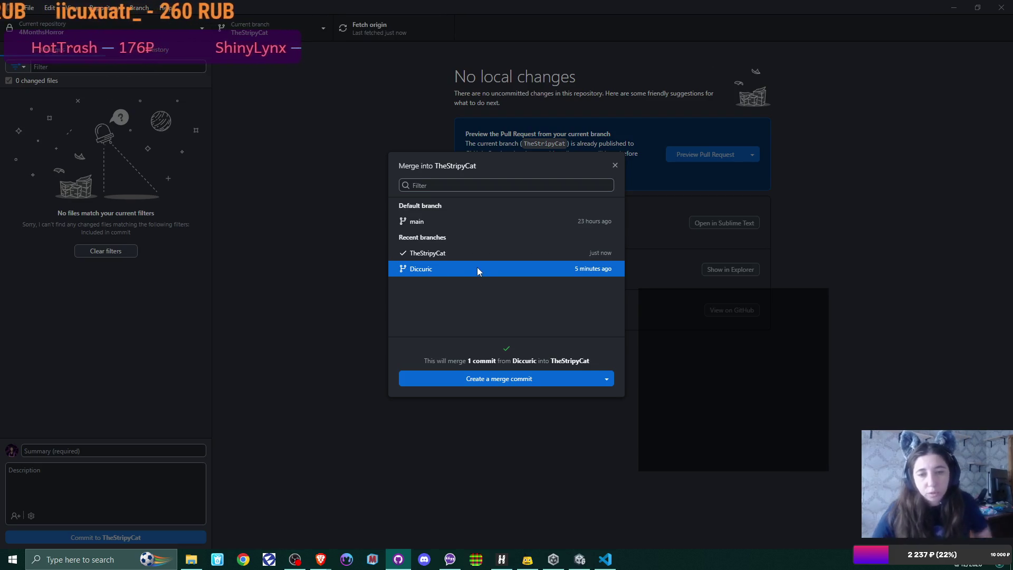
pyautogui.click(524, 381)
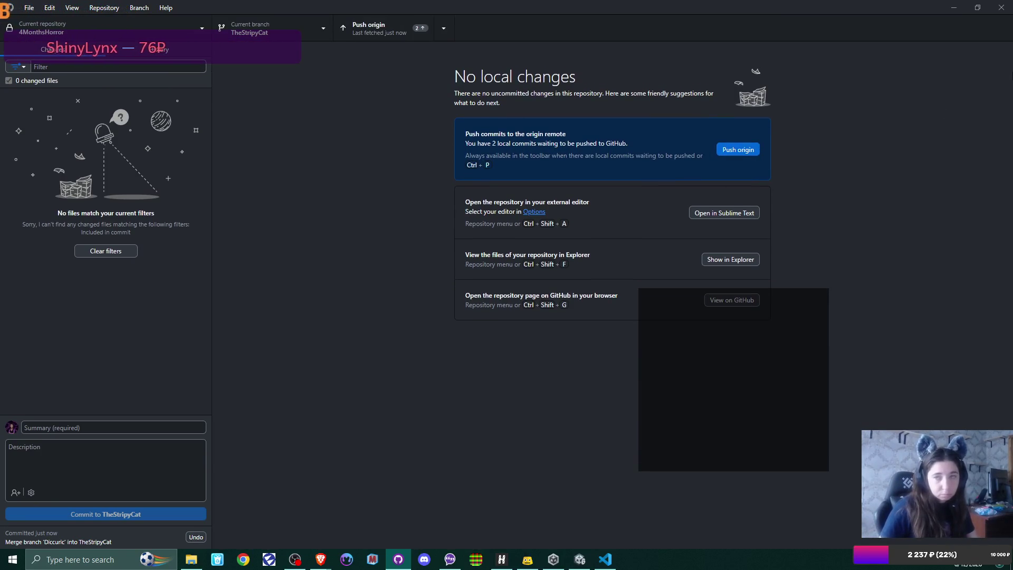
pyautogui.click(954, 7)
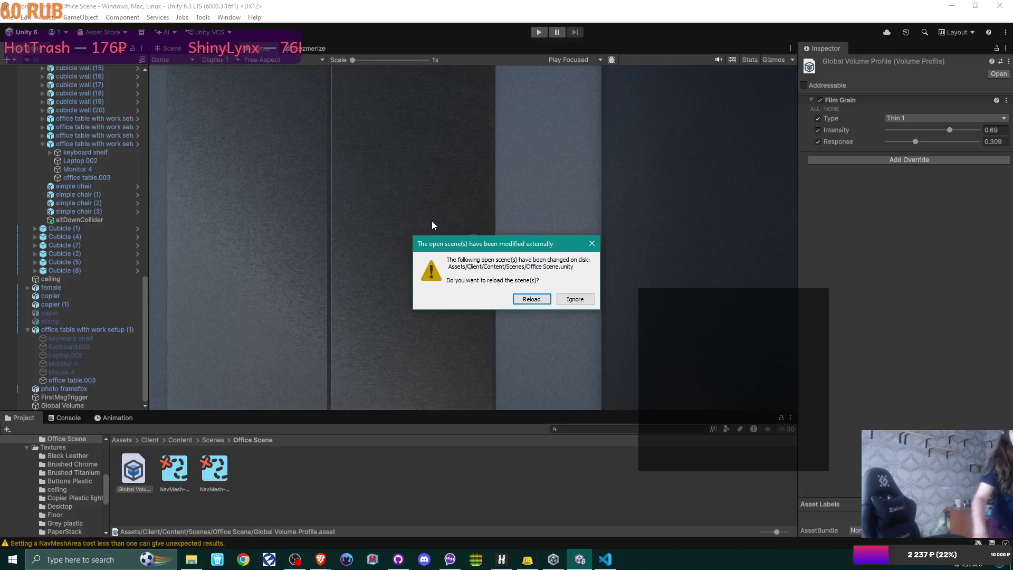
# Reload Office Scene from disk, view the cubicles in the Scene view, and set Film Grain intensity to 0.52.
pyautogui.press('Return')
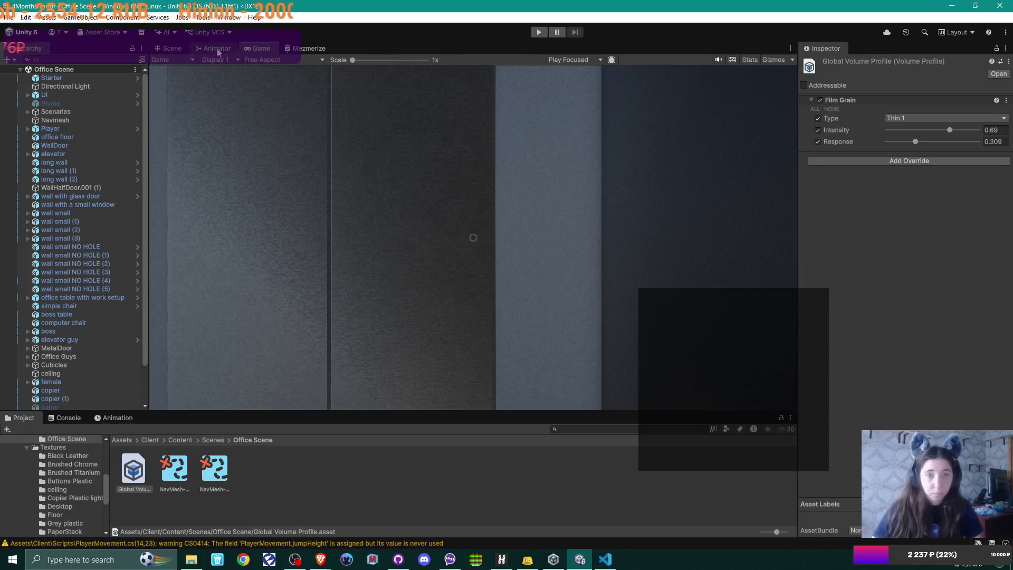
pyautogui.click(172, 48)
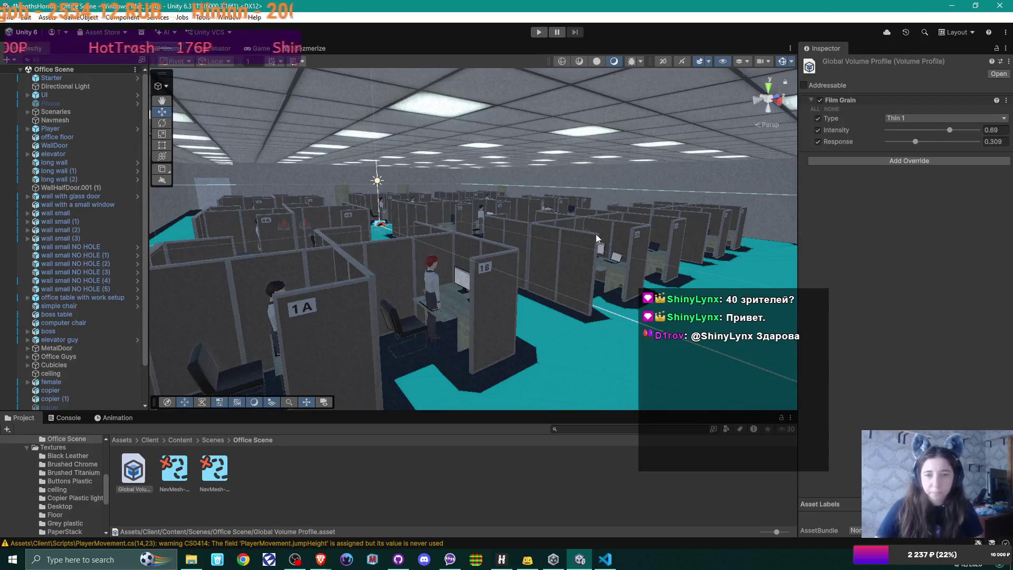
pyautogui.moveTo(445, 229); pyautogui.dragTo(360, 280)
pyautogui.scroll(-5, 527, 241)
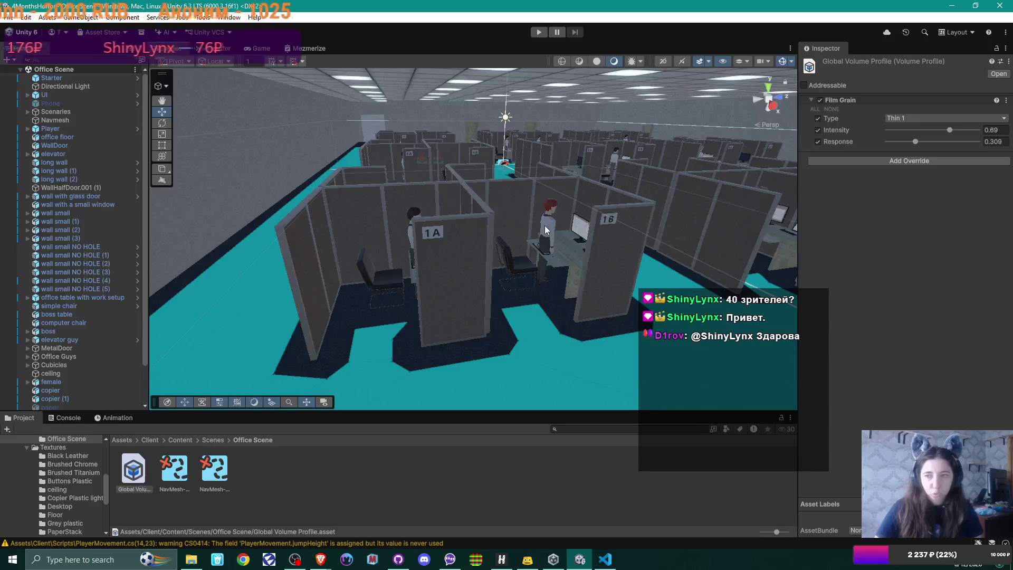
pyautogui.moveTo(950, 131); pyautogui.dragTo(935, 134)
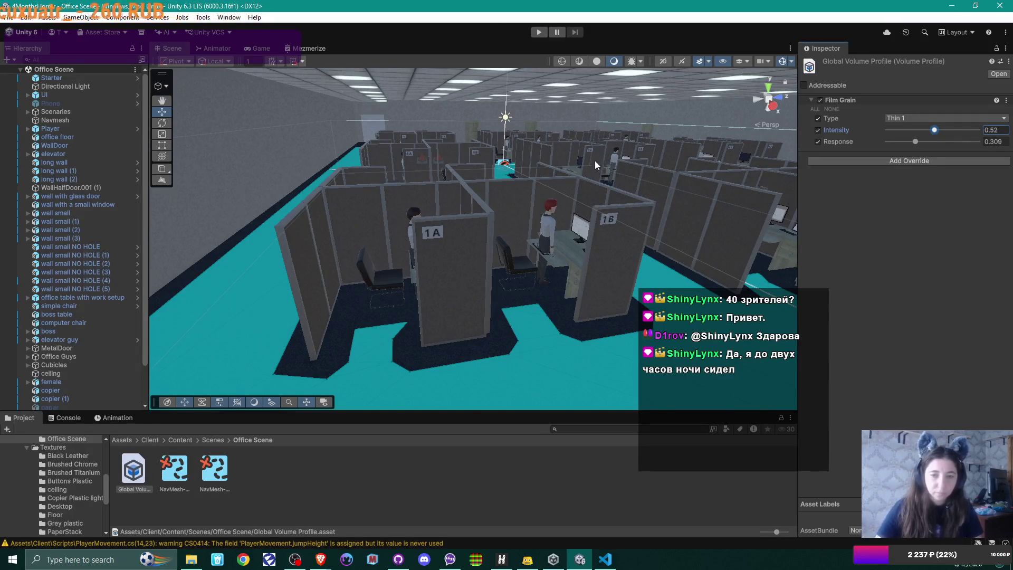
pyautogui.moveTo(474, 411); pyautogui.dragTo(475, 396)
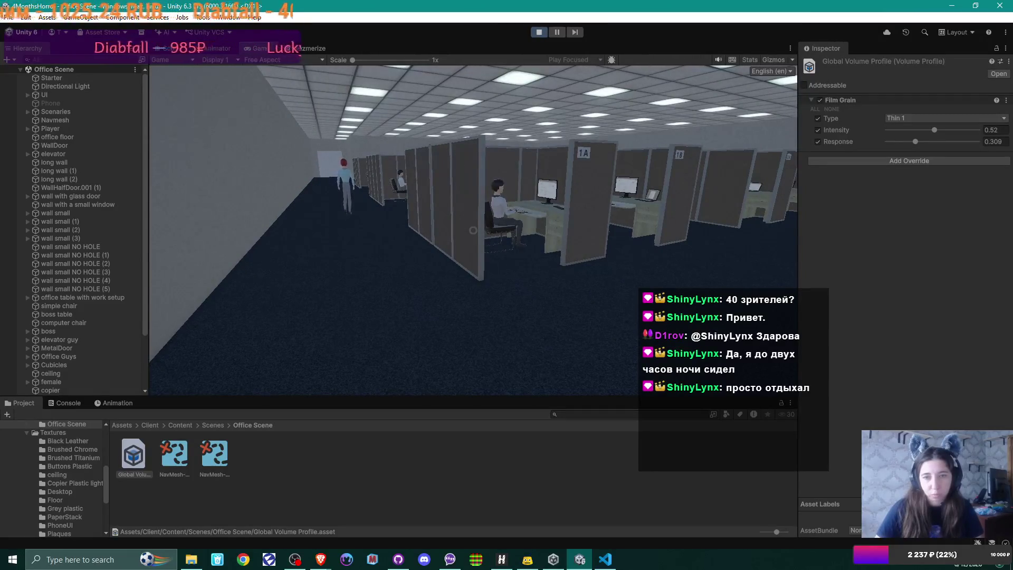
# Move through the office after the cubicle tour and pick up the phone with the wife's message.
pyautogui.press('w')
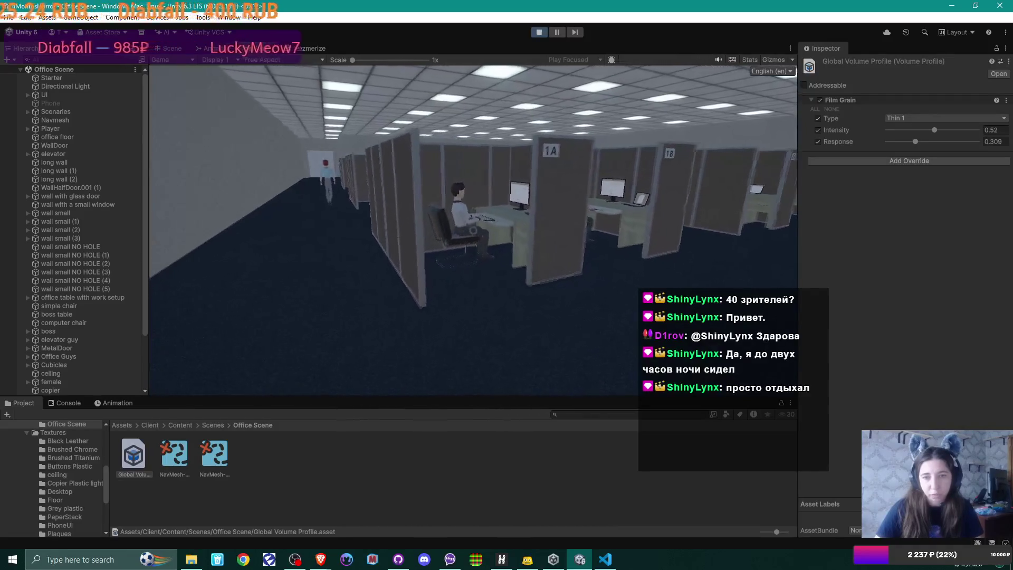
pyautogui.press('w')
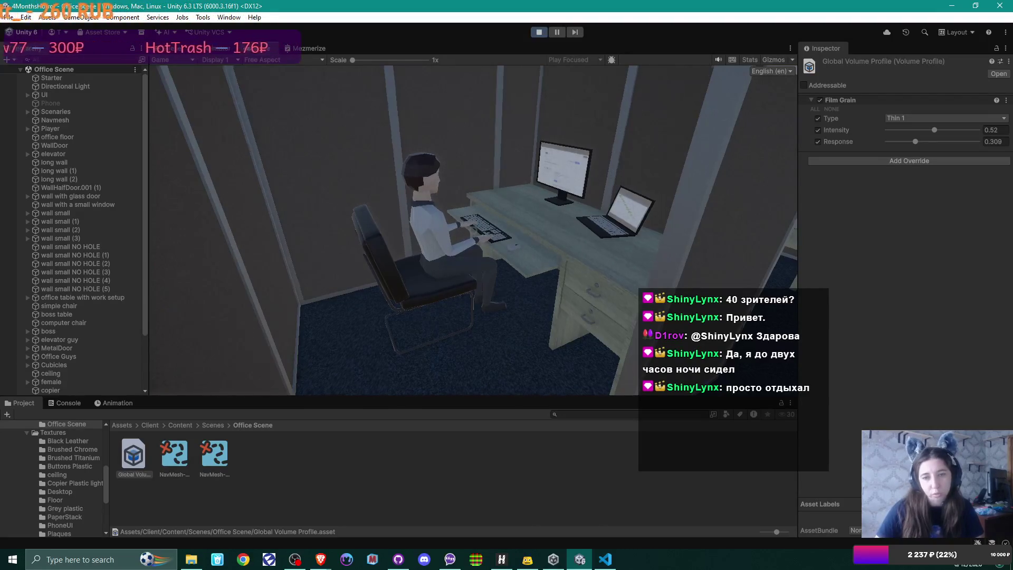
pyautogui.press('s')
pyautogui.press('d')
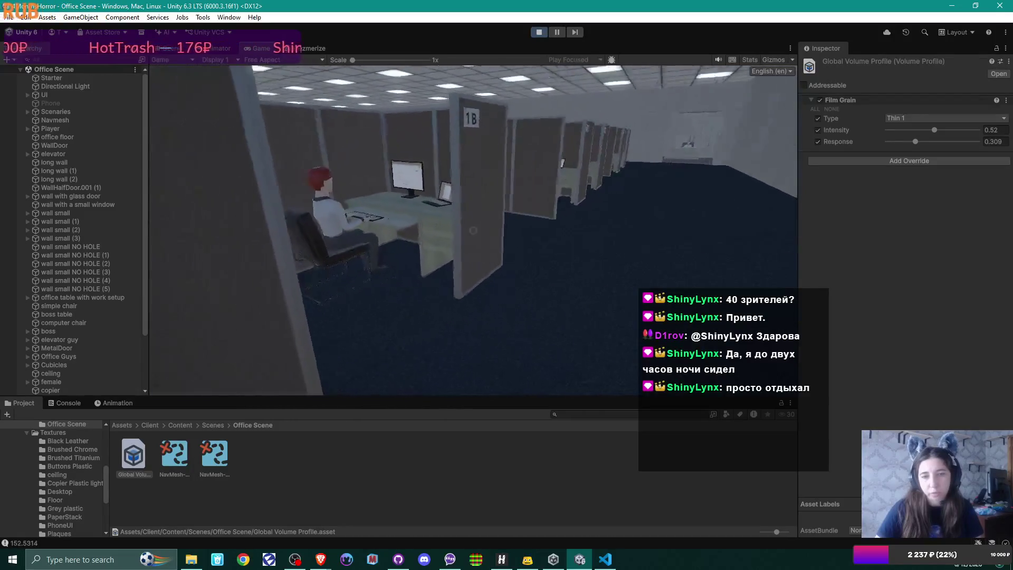
pyautogui.press('w')
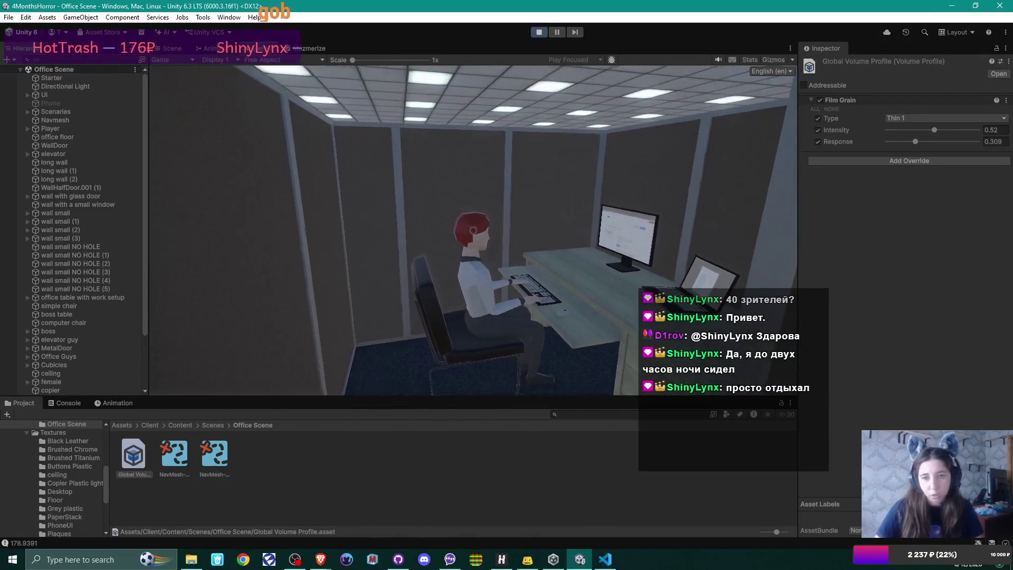
pyautogui.press('s')
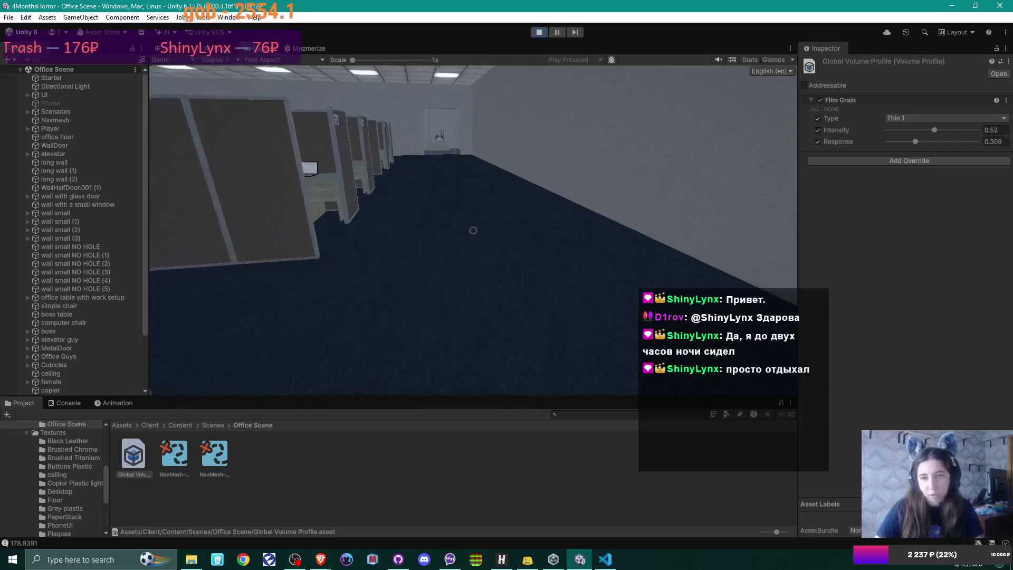
pyautogui.press('w')
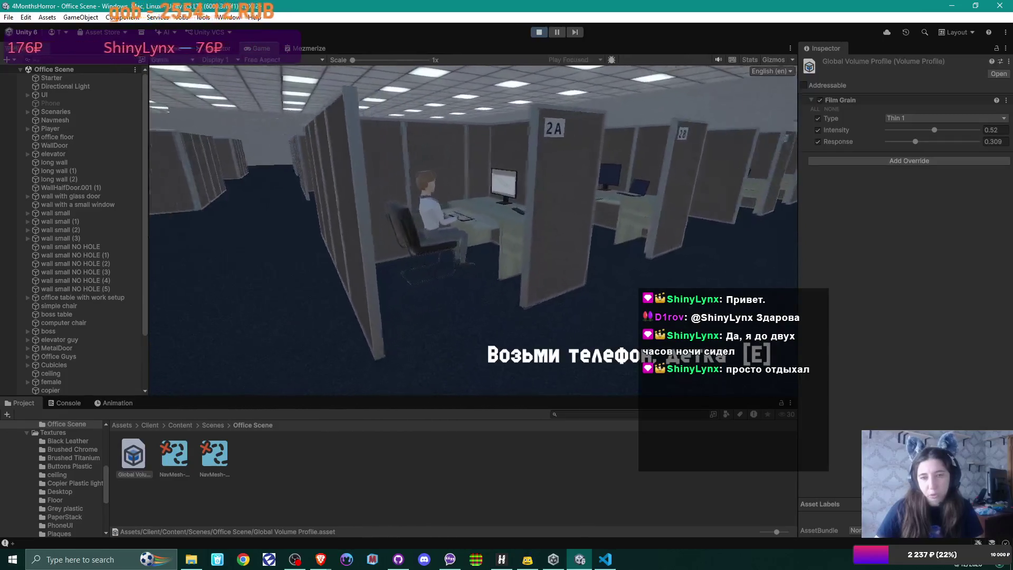
pyautogui.press('w')
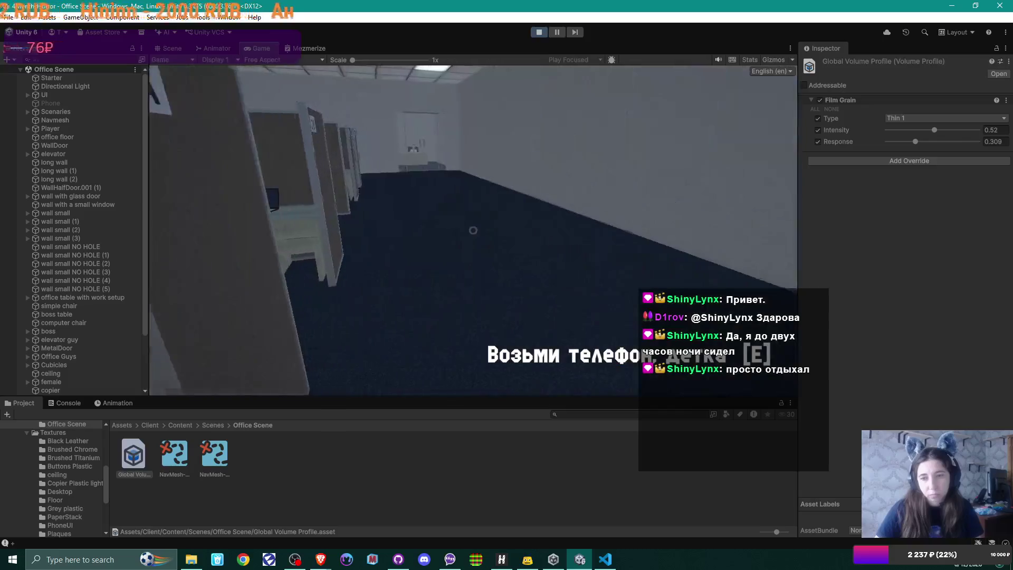
pyautogui.press('e')
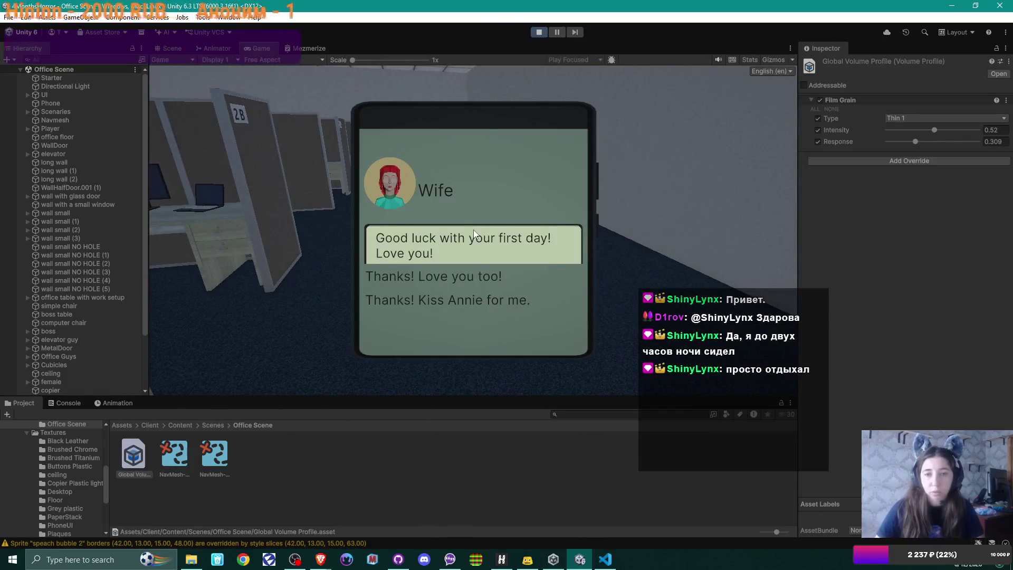
# Choose the 'Thanks! Love you too!' reply in the phone chat and exit Play mode.
pyautogui.doubleClick(255, 46)
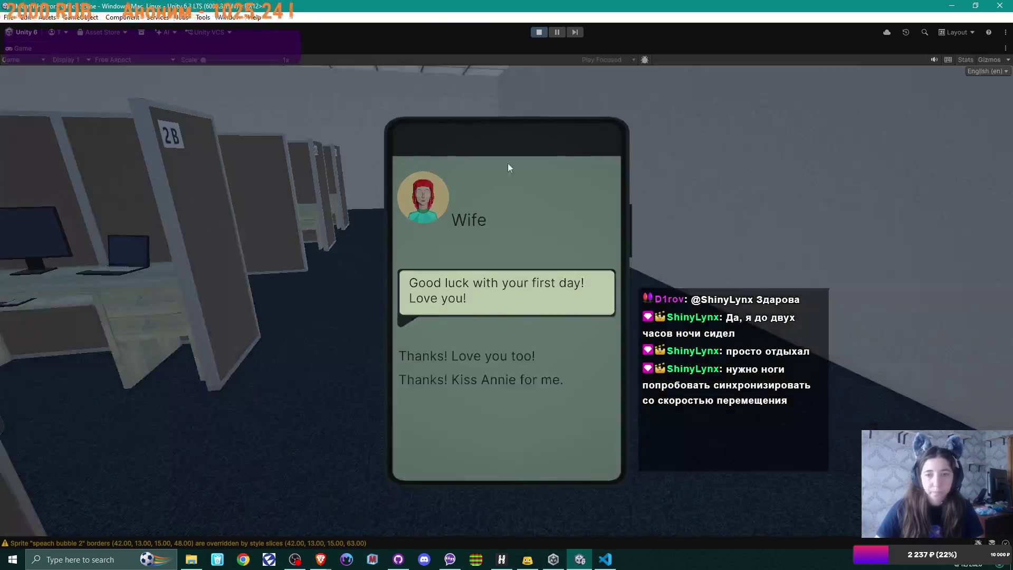
pyautogui.click(503, 354)
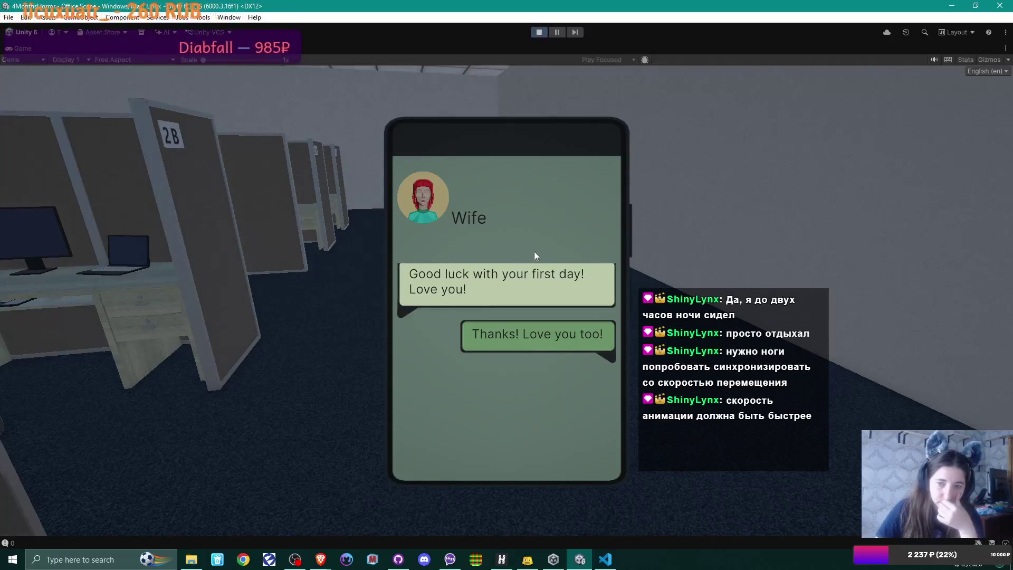
pyautogui.scroll(1, 538, 279)
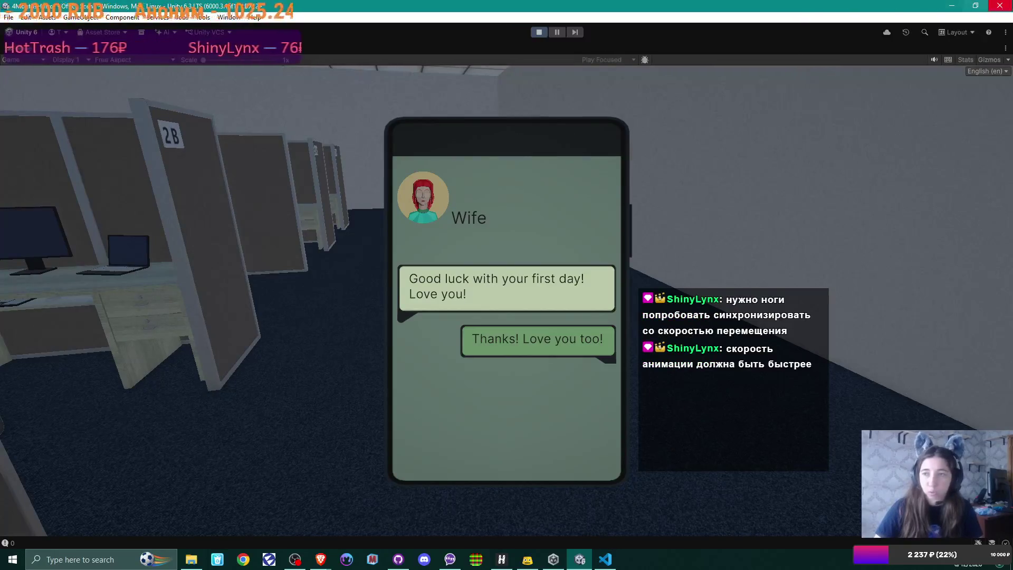
pyautogui.click(539, 31)
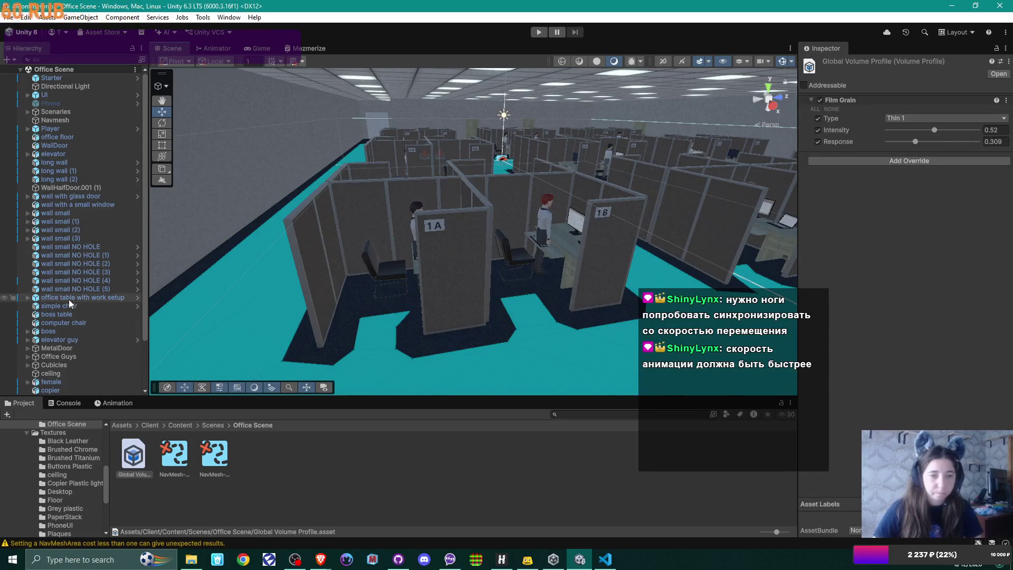
# Select 'elevator guy' and open its OfficeGuy Animator controller from the Inspector.
pyautogui.click(72, 340)
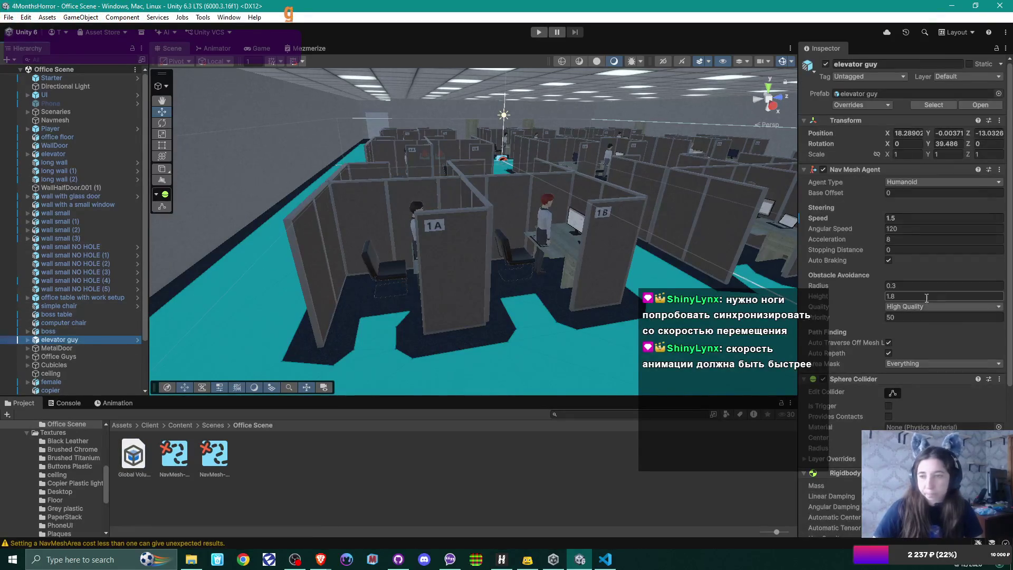
pyautogui.scroll(-5, 932, 229)
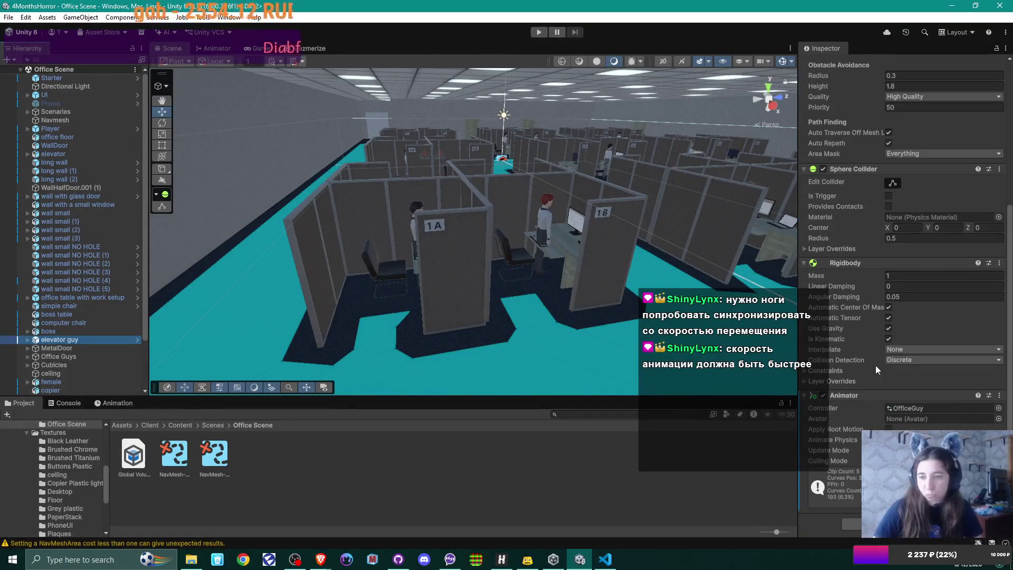
pyautogui.doubleClick(922, 407)
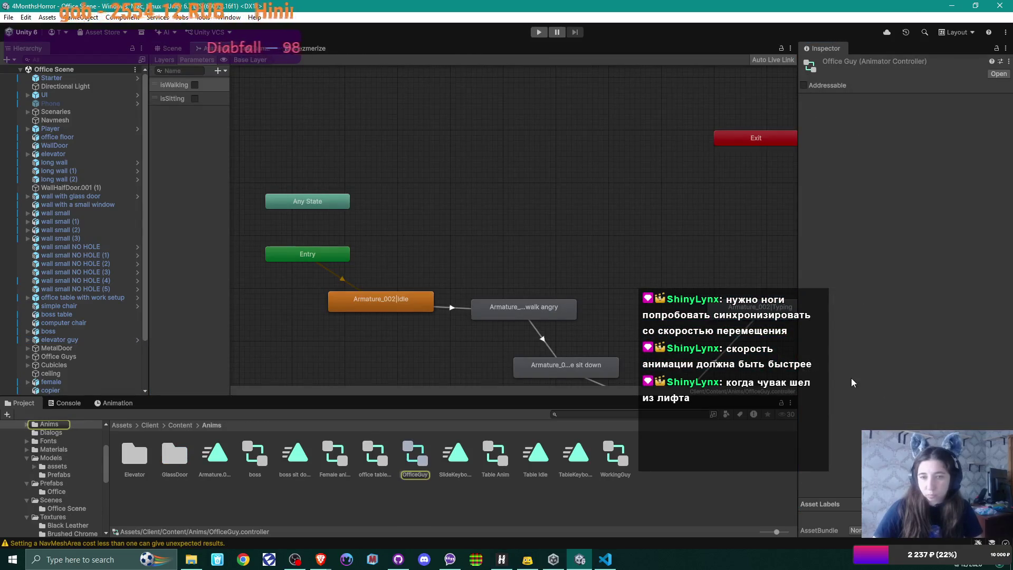
# Set the walk angry state's Speed to 2.3.
pyautogui.click(417, 300)
pyautogui.click(523, 309)
pyautogui.click(902, 112)
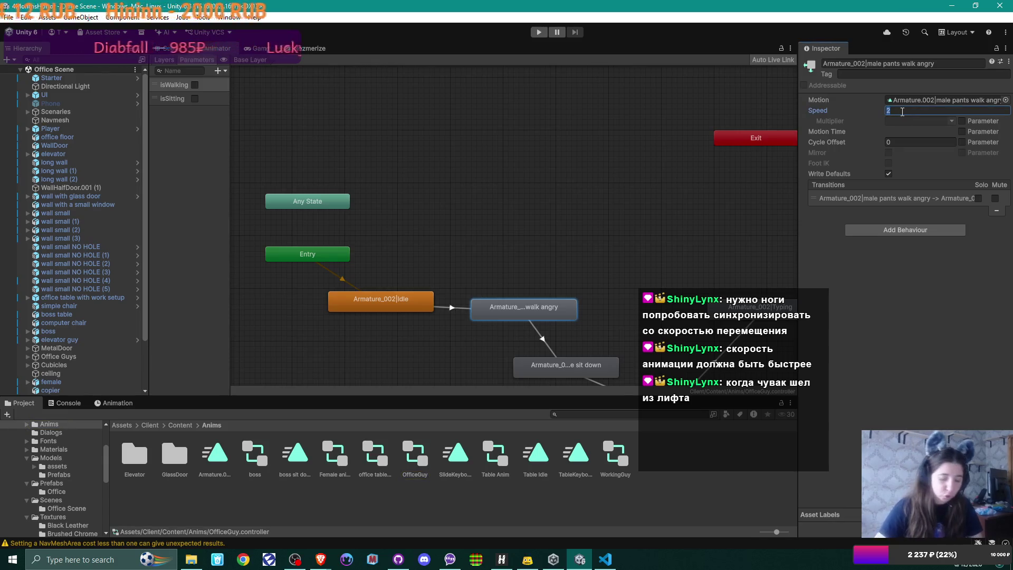
pyautogui.write('2.3')
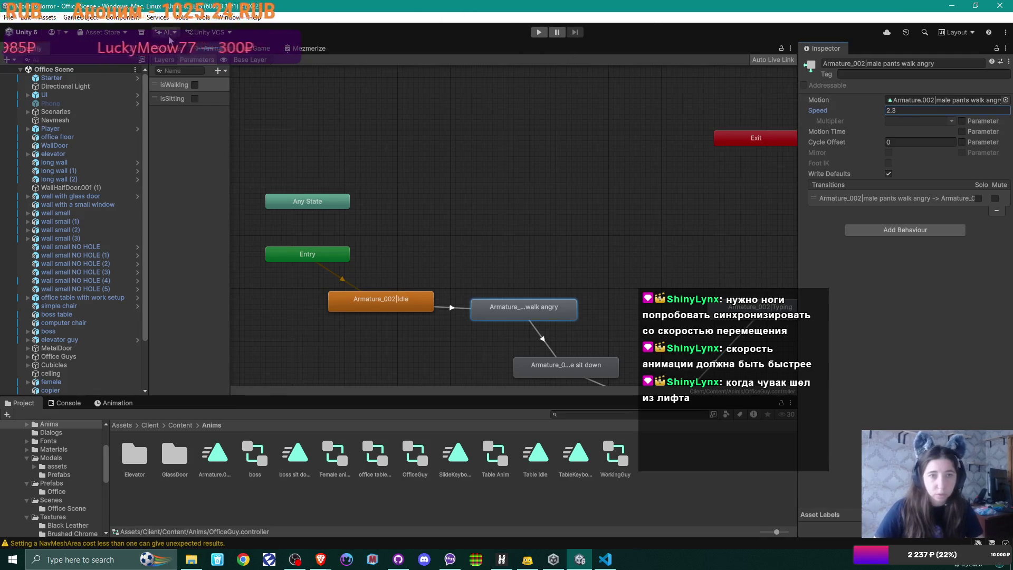
# Reopen the OfficeGuy controller graph, pan to show all states, and select Idle.
pyautogui.hotkey('ctrl', '1')
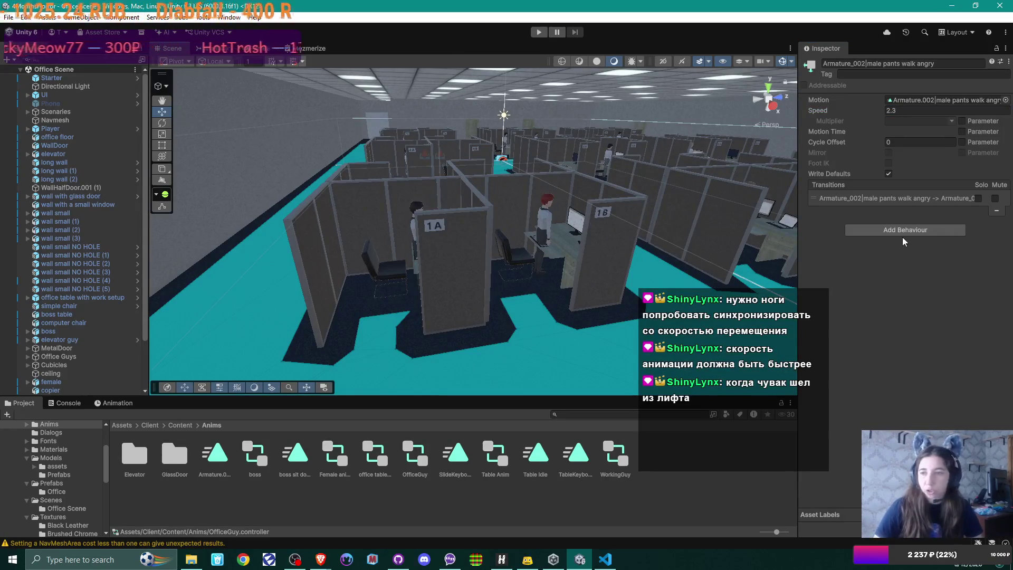
pyautogui.doubleClick(411, 453)
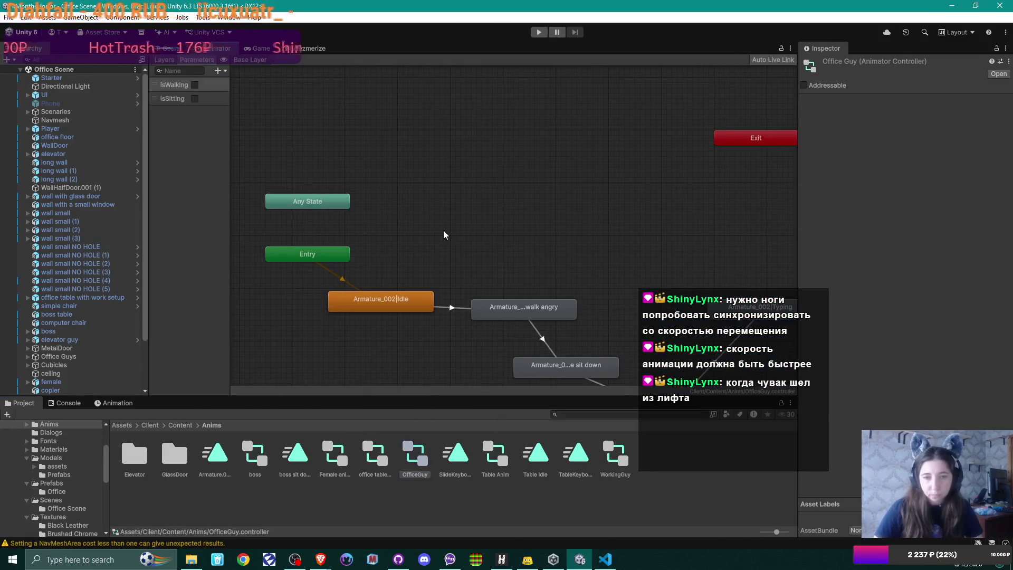
pyautogui.moveTo(529, 225)
pyautogui.mouseDown()
pyautogui.moveTo(484, 184)
pyautogui.moveTo(468, 119)
pyautogui.mouseUp()
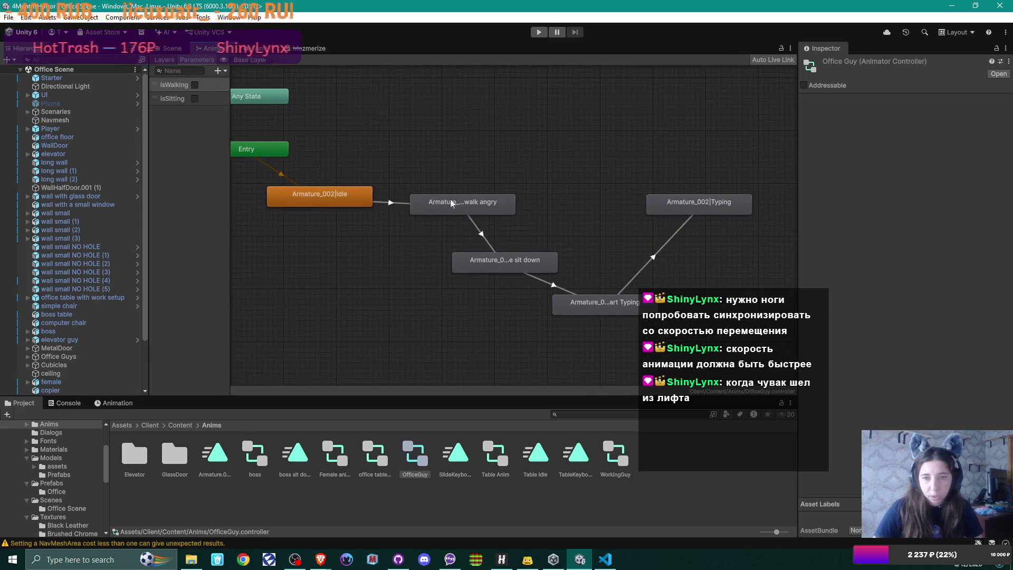
pyautogui.click(335, 194)
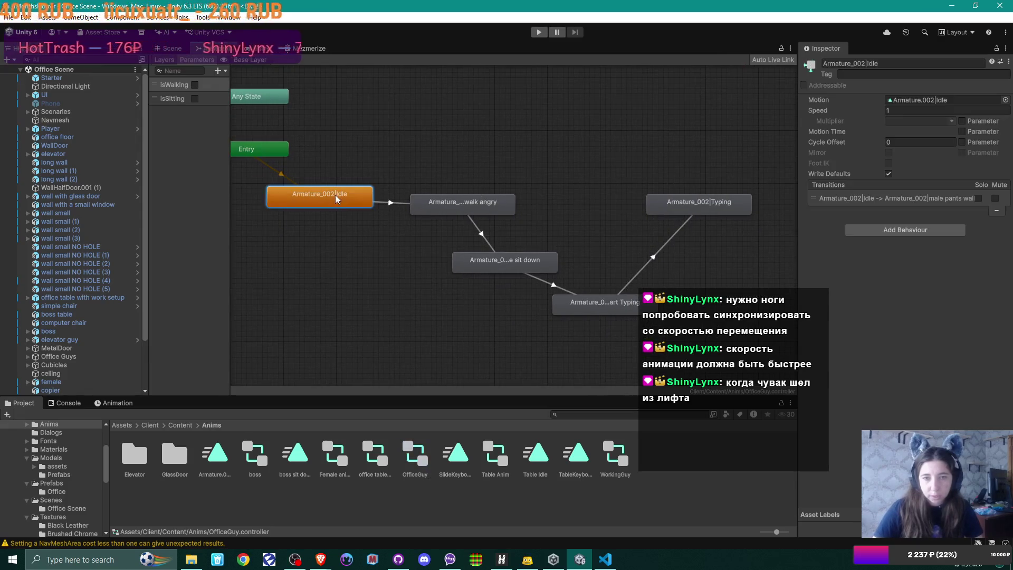
# Shorten the Idle→walk angry transition overlap and replay the blend preview.
pyautogui.click(396, 204)
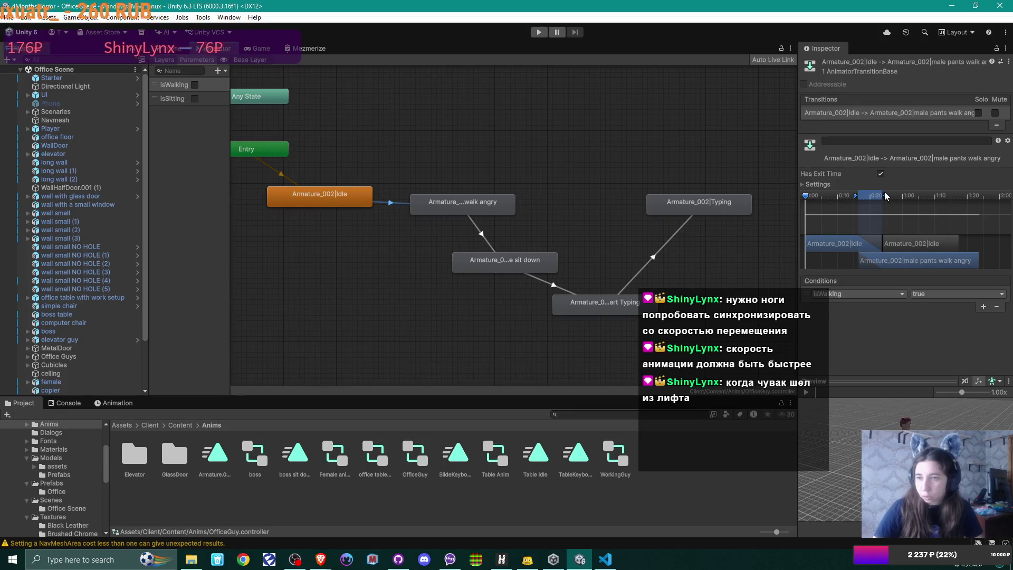
pyautogui.moveTo(886, 198); pyautogui.dragTo(870, 202)
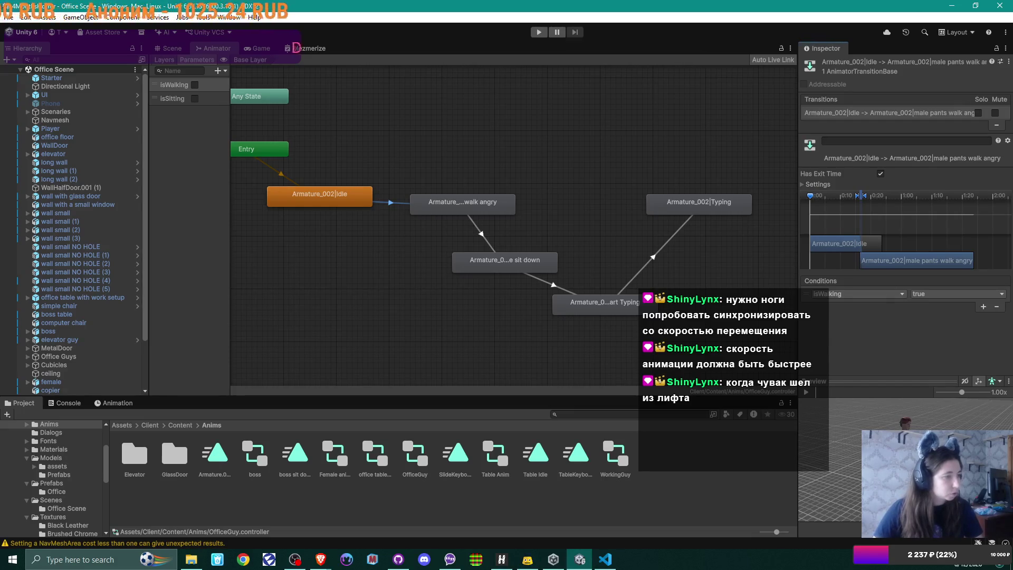
pyautogui.hotkey('alt', 'Tab')
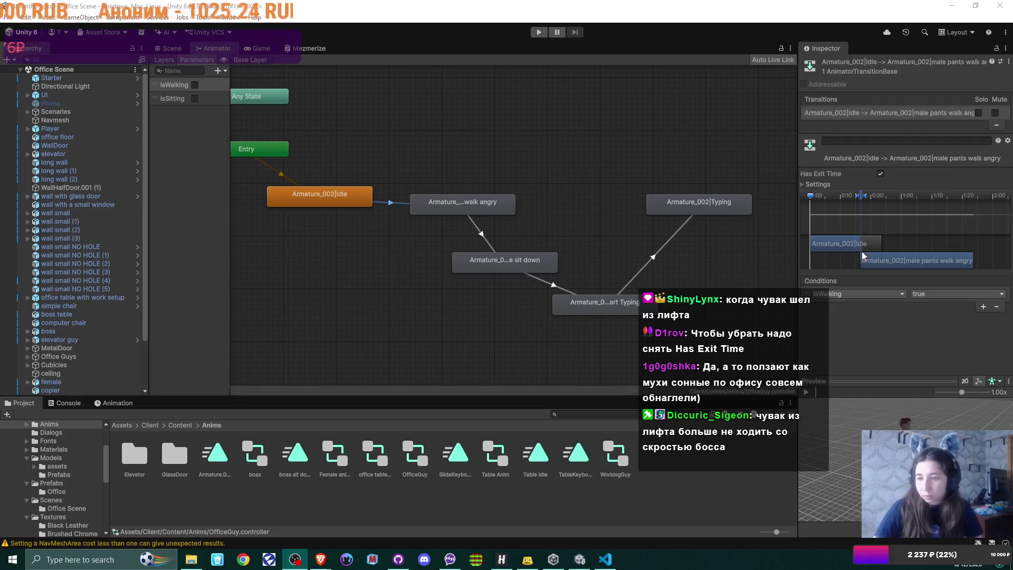
pyautogui.click(805, 392)
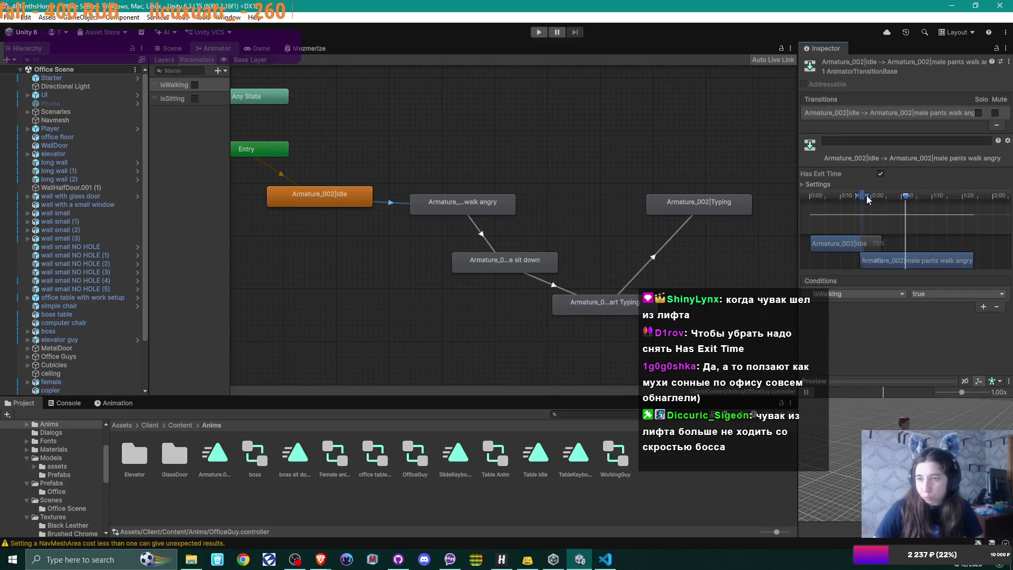
pyautogui.click(807, 393)
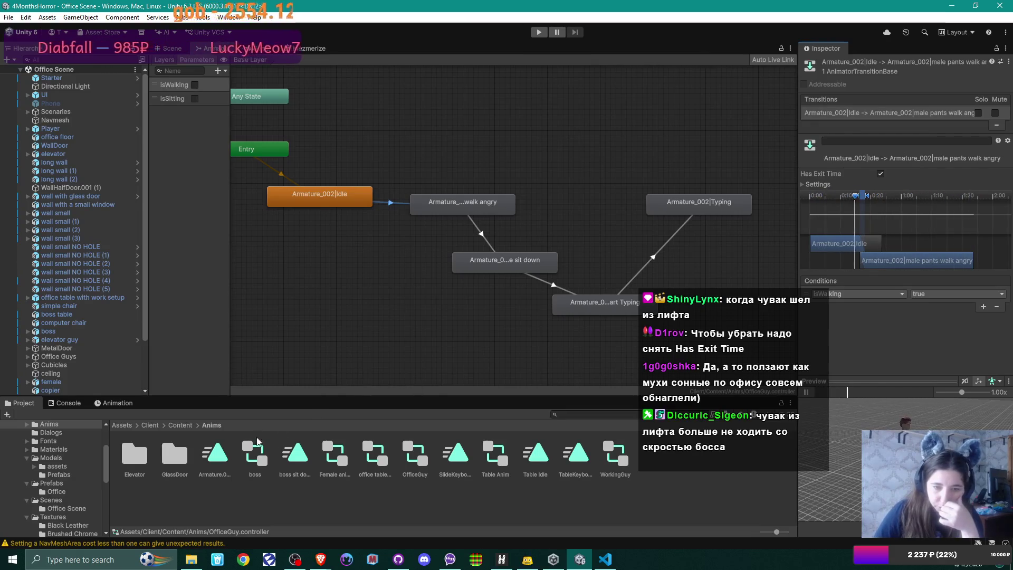
pyautogui.click(182, 426)
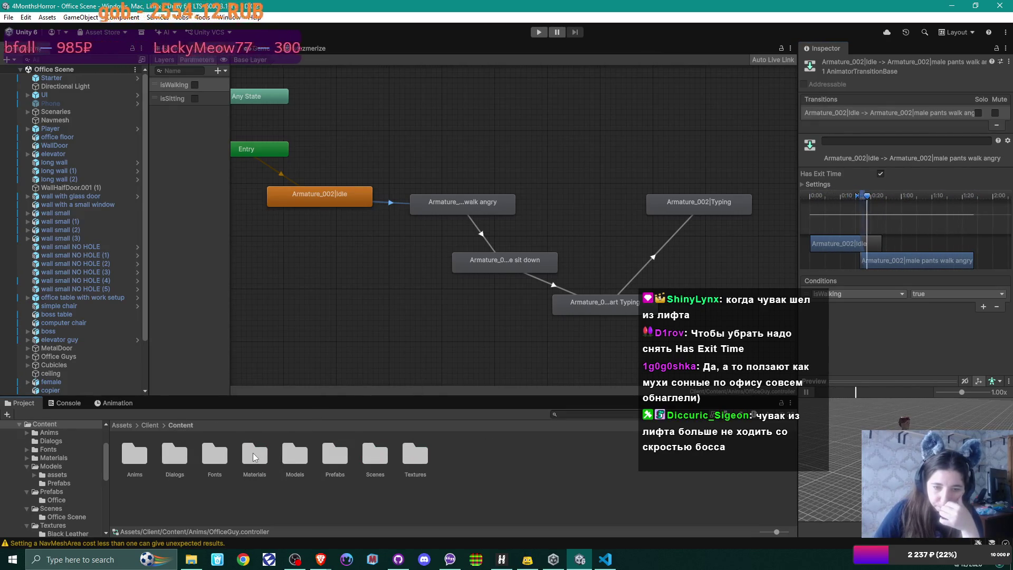
# Open the Models folder and expand the office guy model's sub-assets.
pyautogui.doubleClick(132, 463)
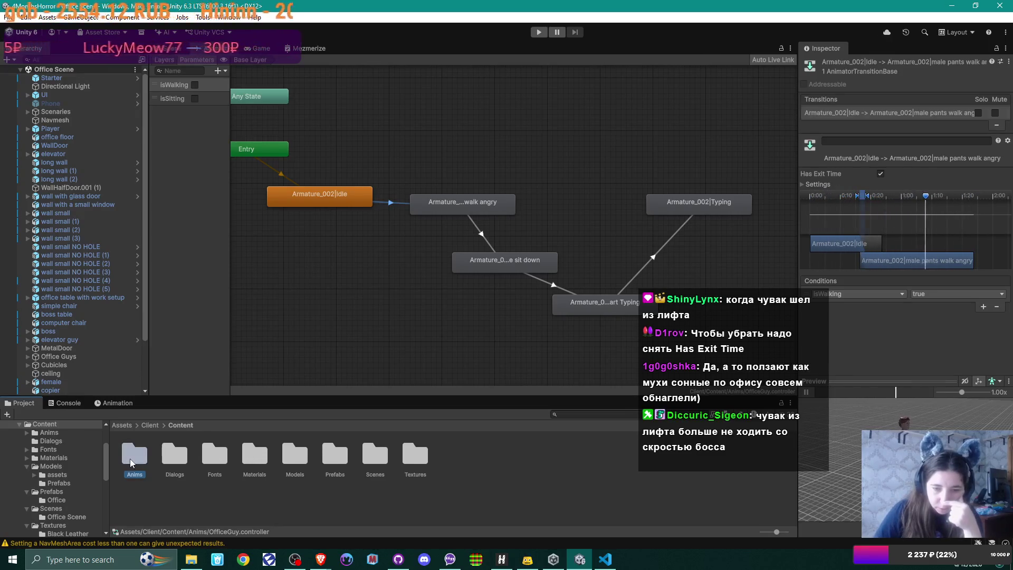
pyautogui.click(180, 425)
pyautogui.doubleClick(294, 455)
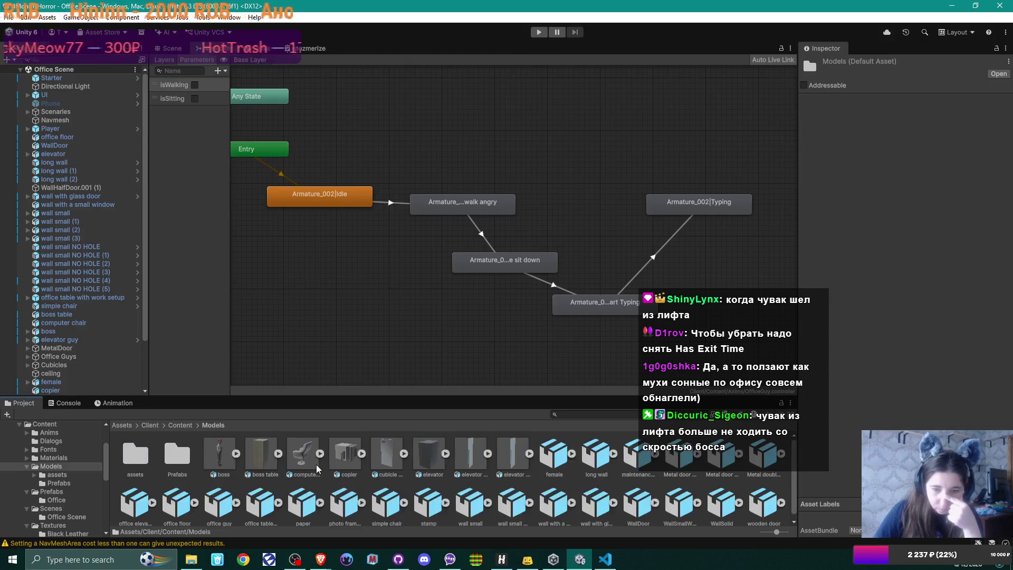
pyautogui.scroll(-1, 355, 473)
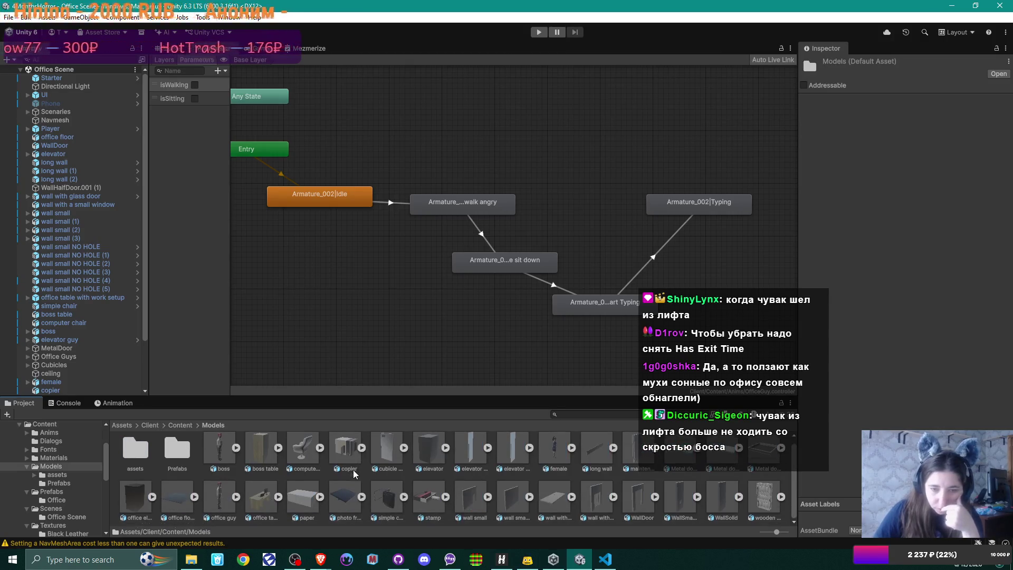
pyautogui.click(236, 496)
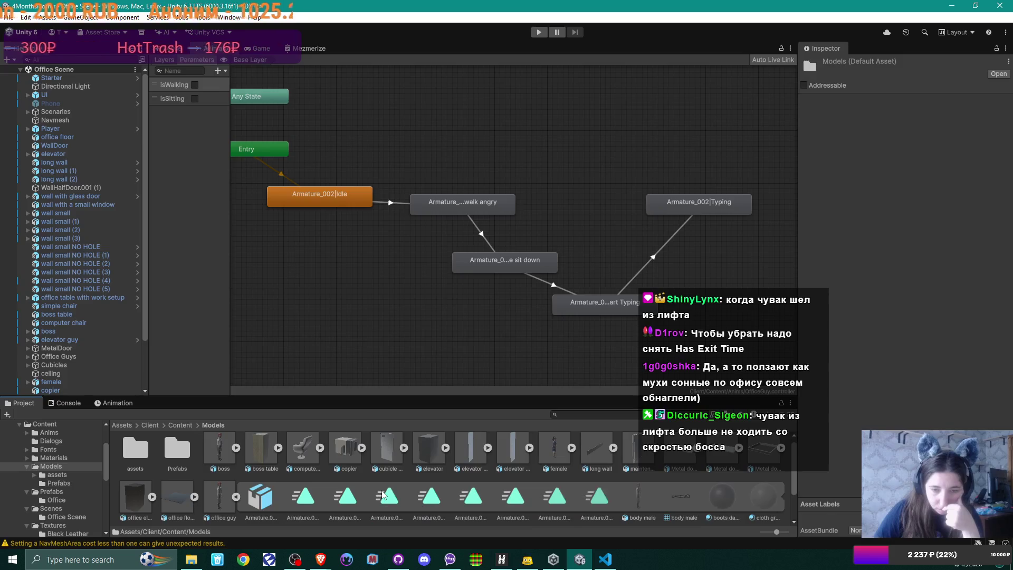
# Preview the Idle, walk angry, sit down, Mezmerized and Typing clips, then return to the Scene view.
pyautogui.click(305, 505)
pyautogui.click(353, 499)
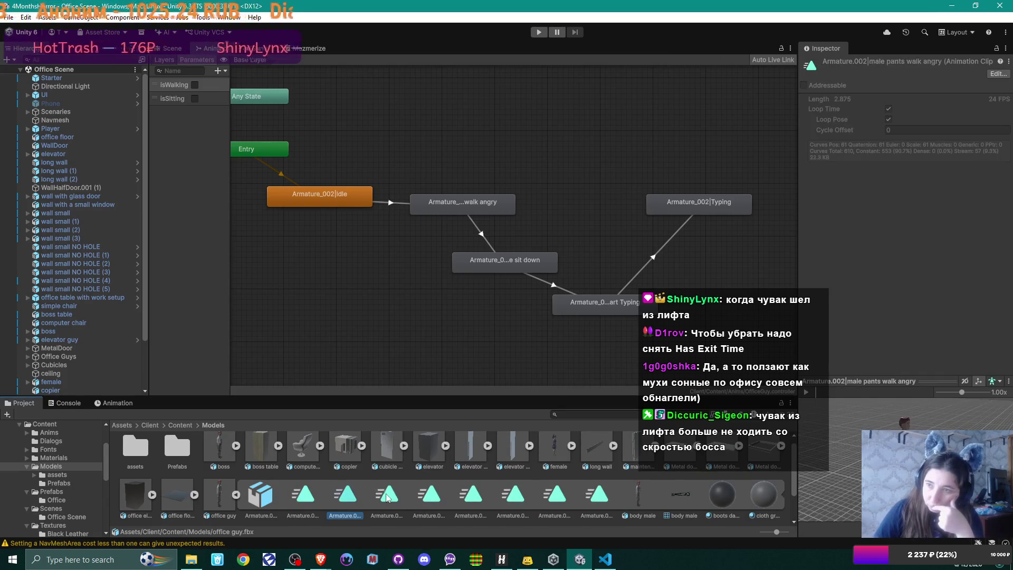
pyautogui.click(390, 498)
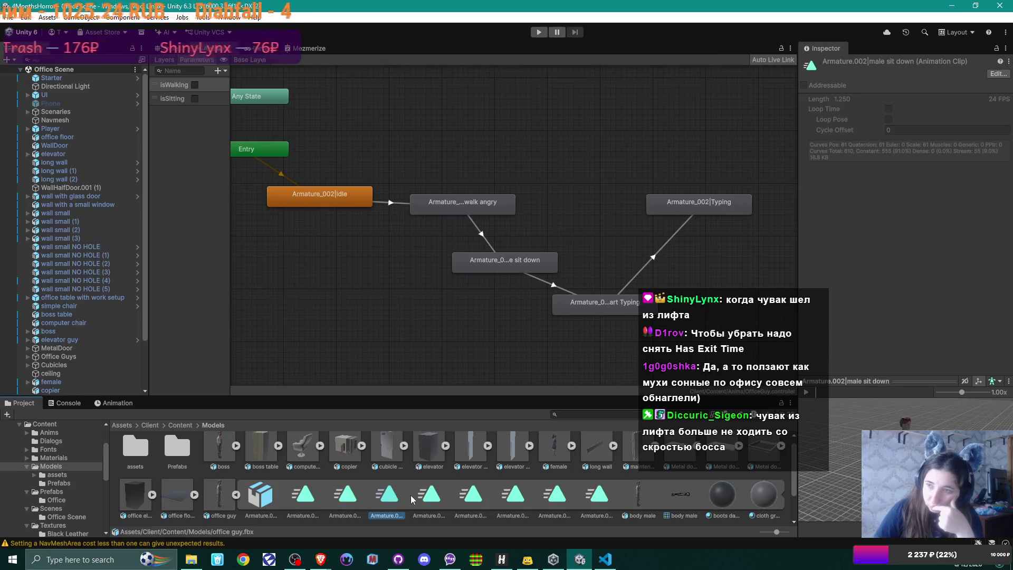
pyautogui.click(432, 499)
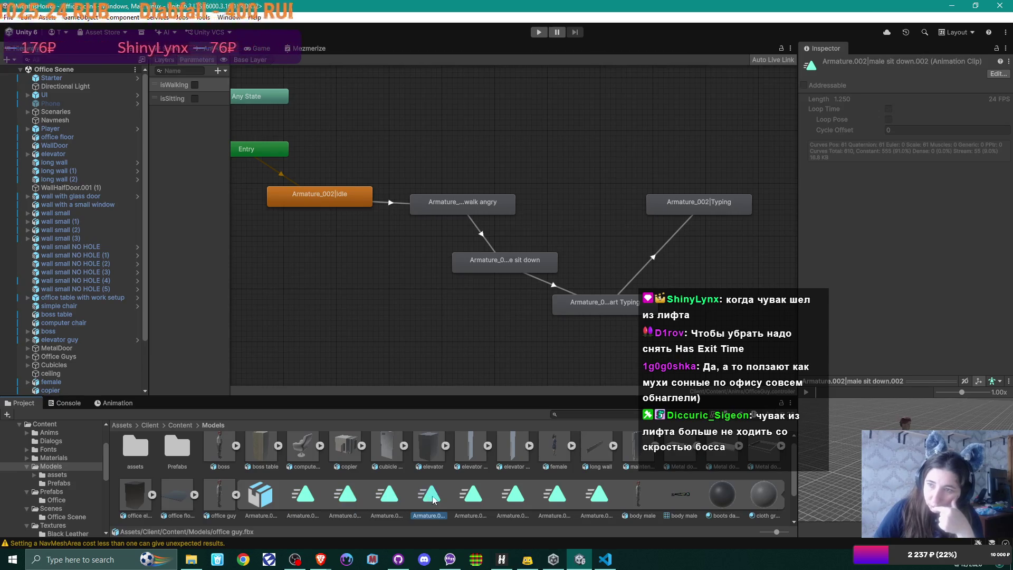
pyautogui.click(471, 499)
pyautogui.click(515, 499)
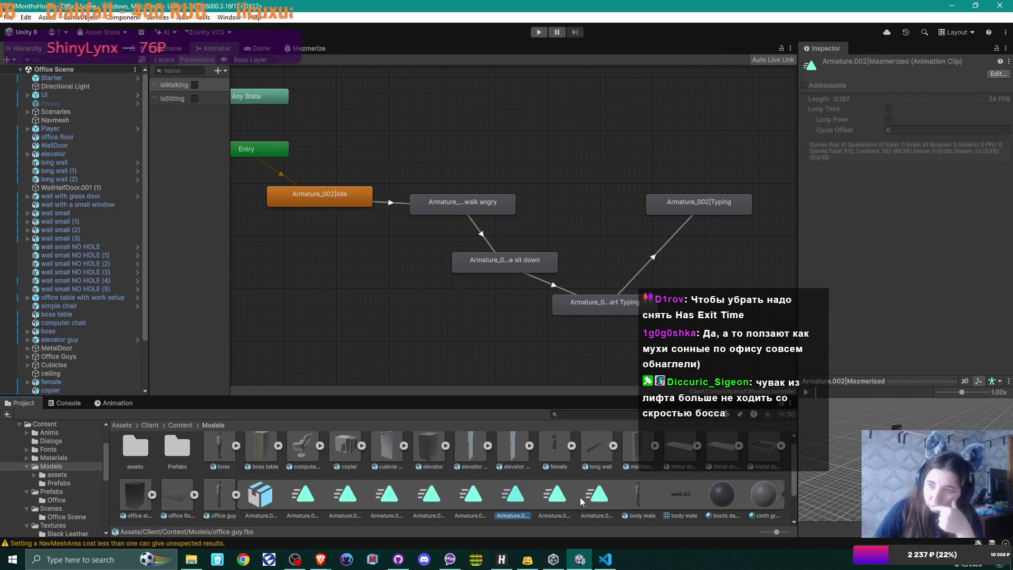
pyautogui.click(556, 498)
pyautogui.click(599, 499)
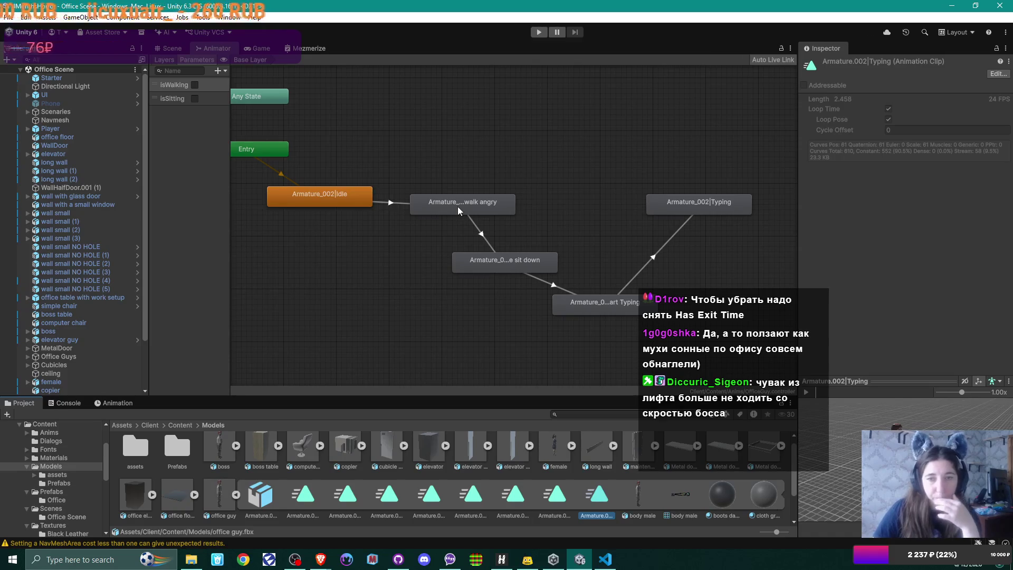
pyautogui.click(172, 48)
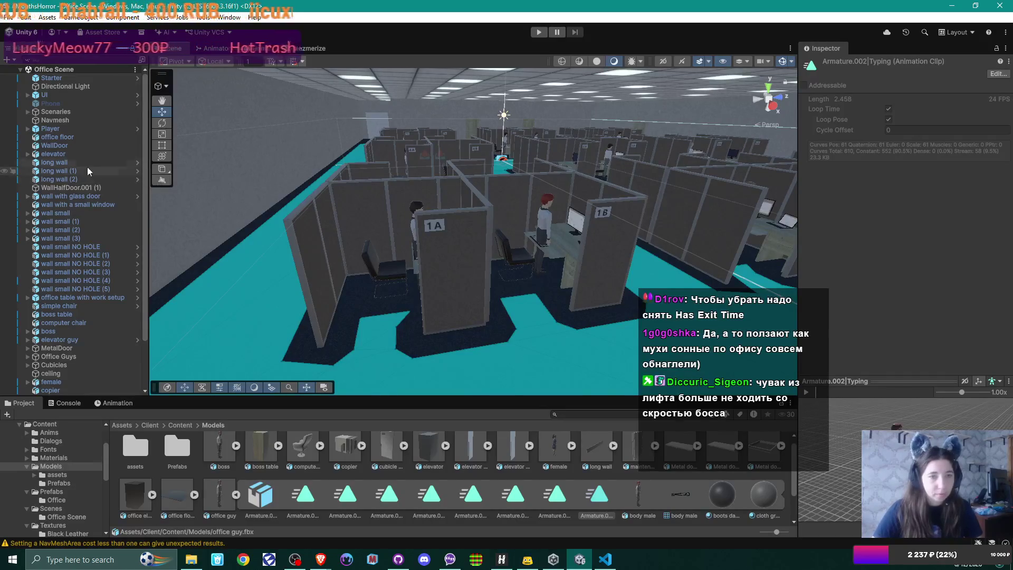
# Select the Phone object and locate its PhoneUI source asset in the project.
pyautogui.click(74, 106)
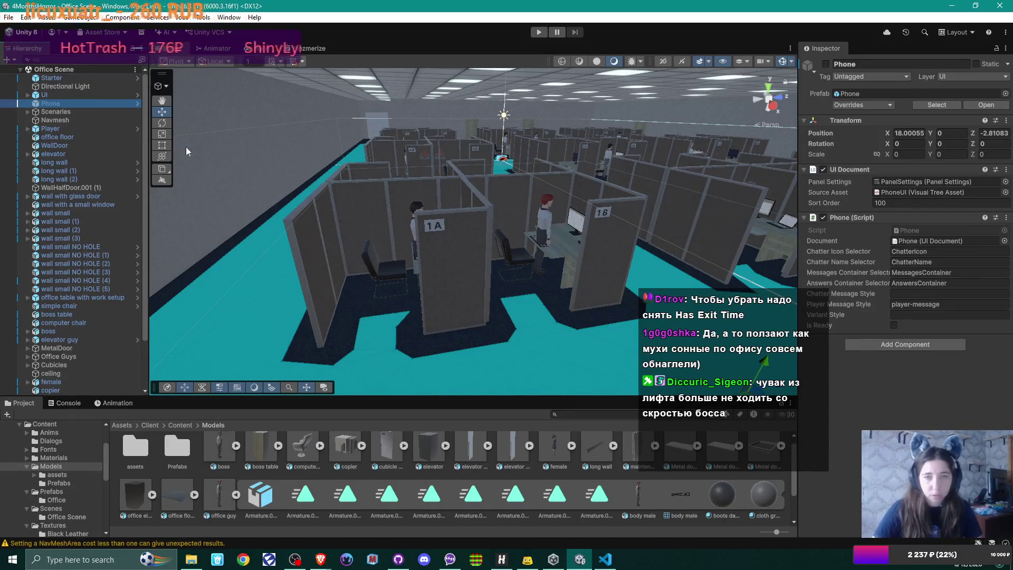
pyautogui.click(924, 192)
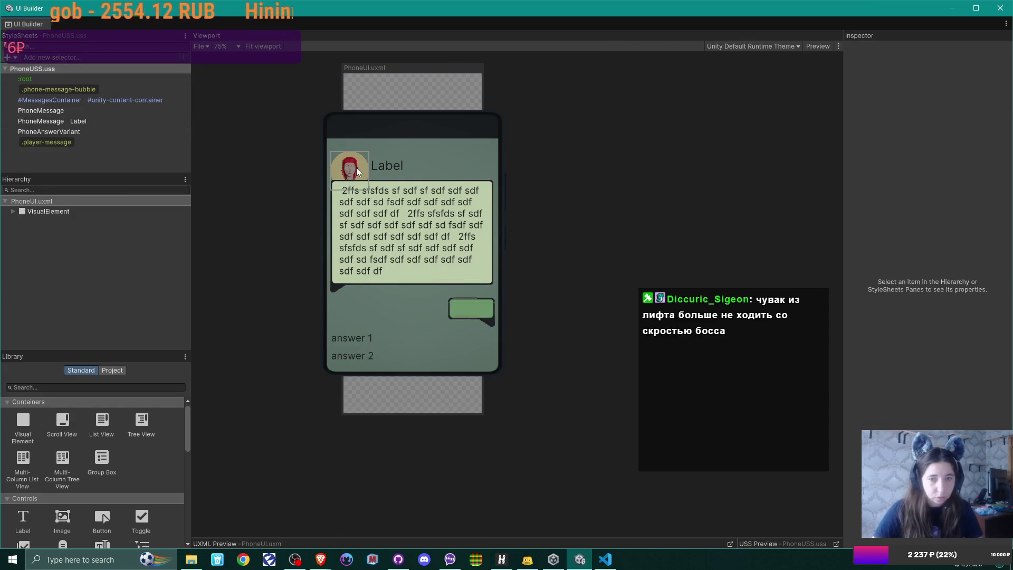
# Select #ChatterIcon and review its Position and inlined style settings in the Inspector.
pyautogui.click(356, 167)
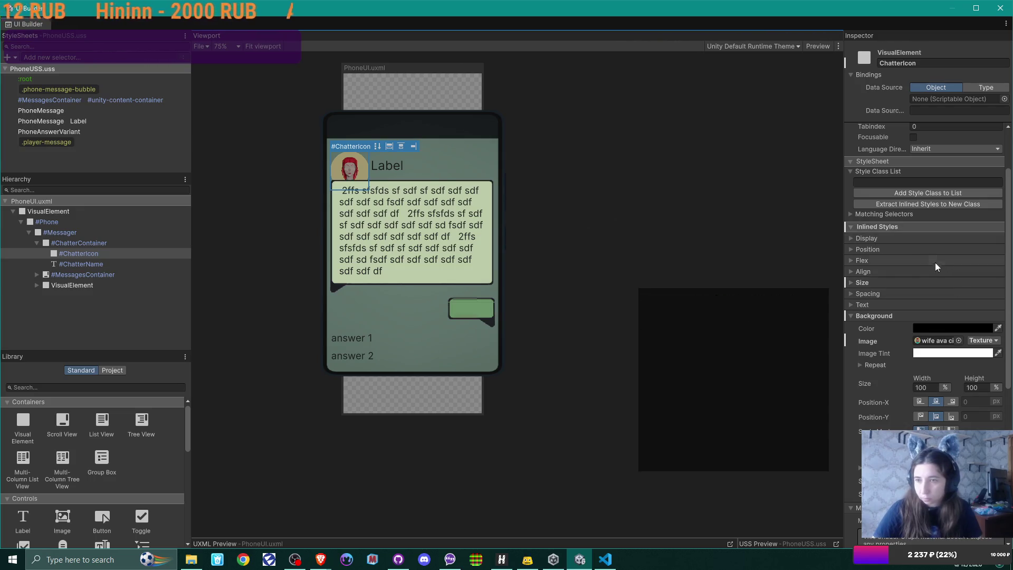
pyautogui.click(850, 249)
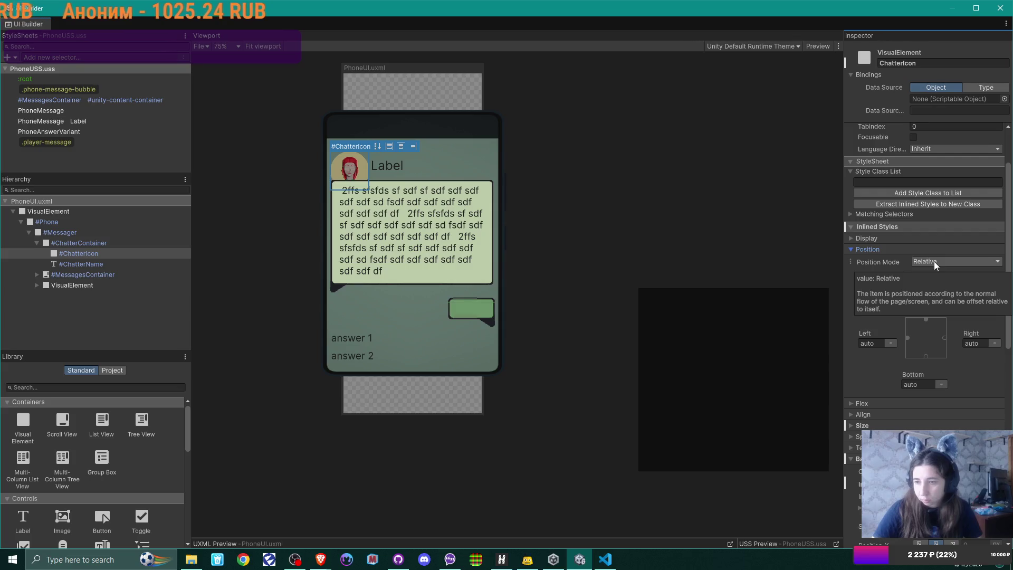
pyautogui.scroll(-5, 934, 261)
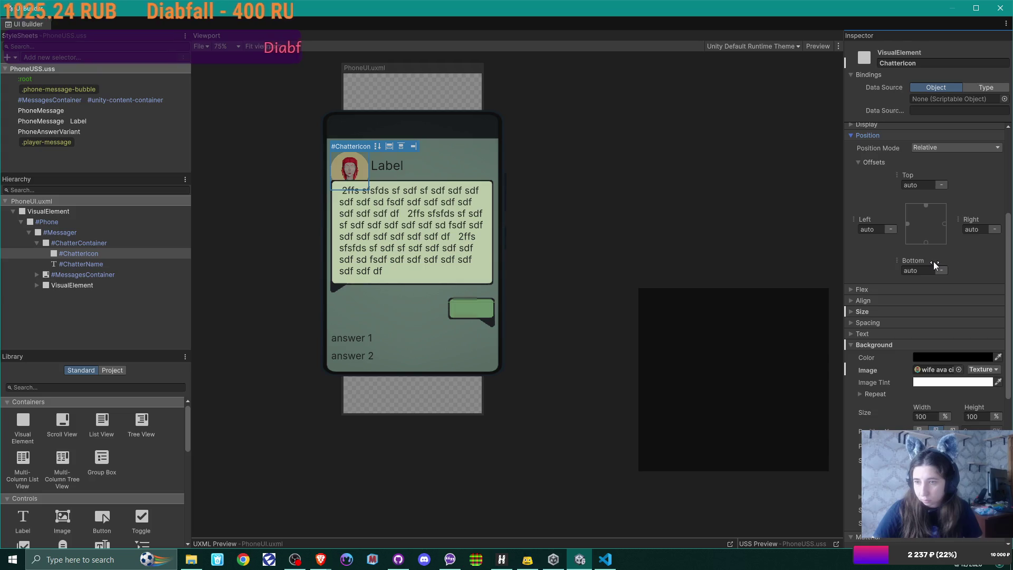
pyautogui.scroll(6, 932, 260)
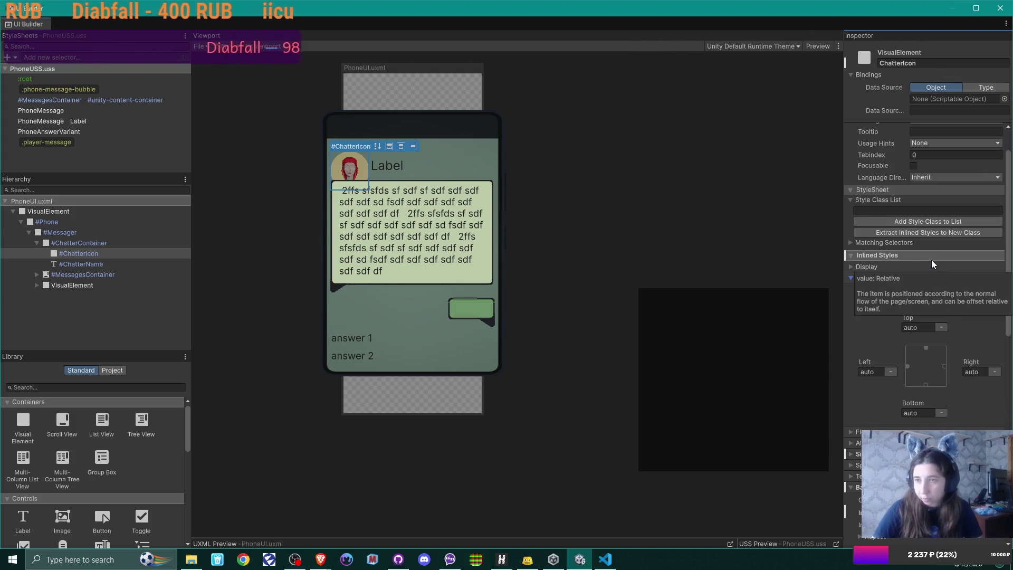
pyautogui.scroll(2, 932, 260)
pyautogui.click(94, 254)
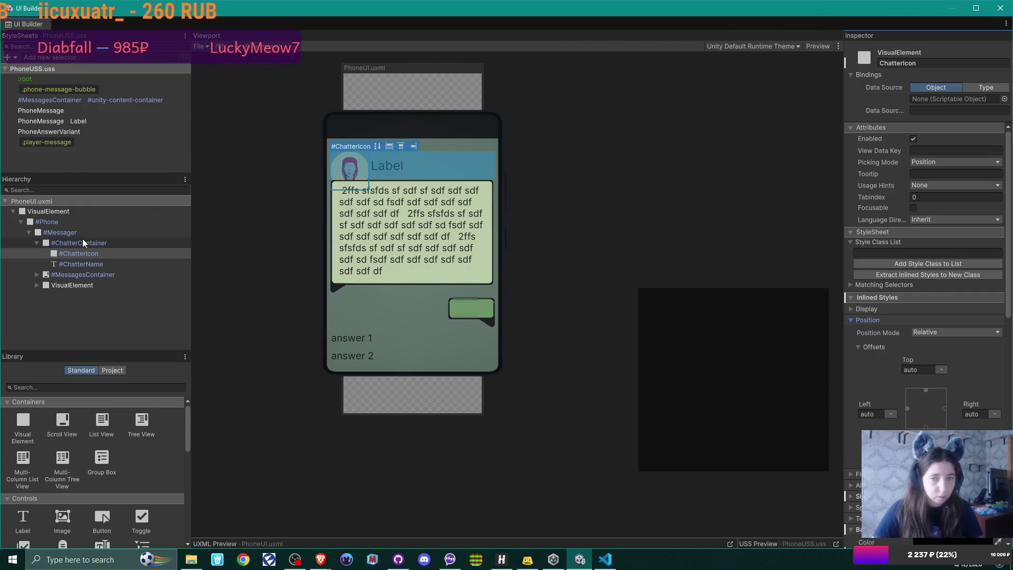
pyautogui.scroll(-10, 913, 216)
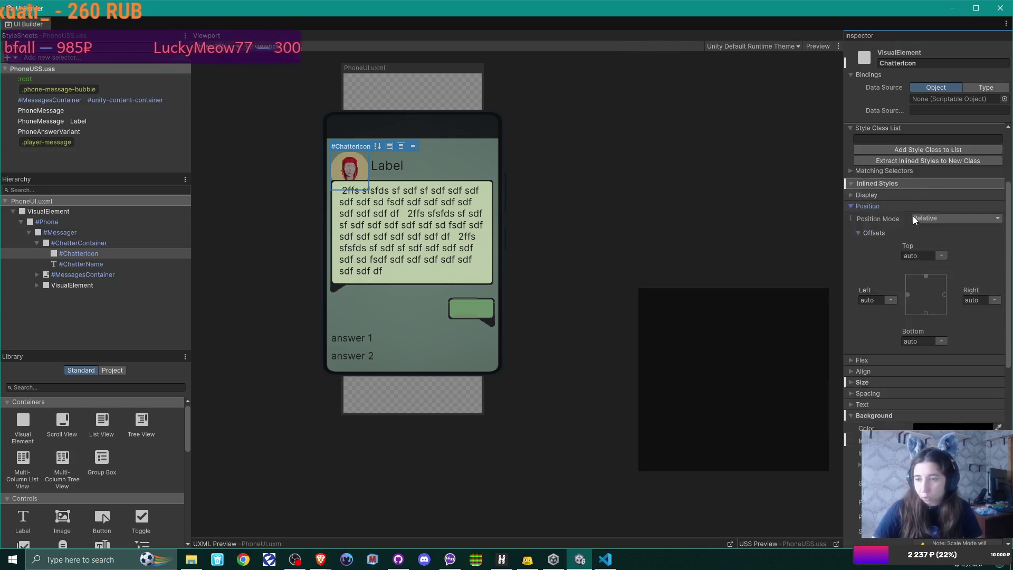
pyautogui.scroll(-5, 914, 220)
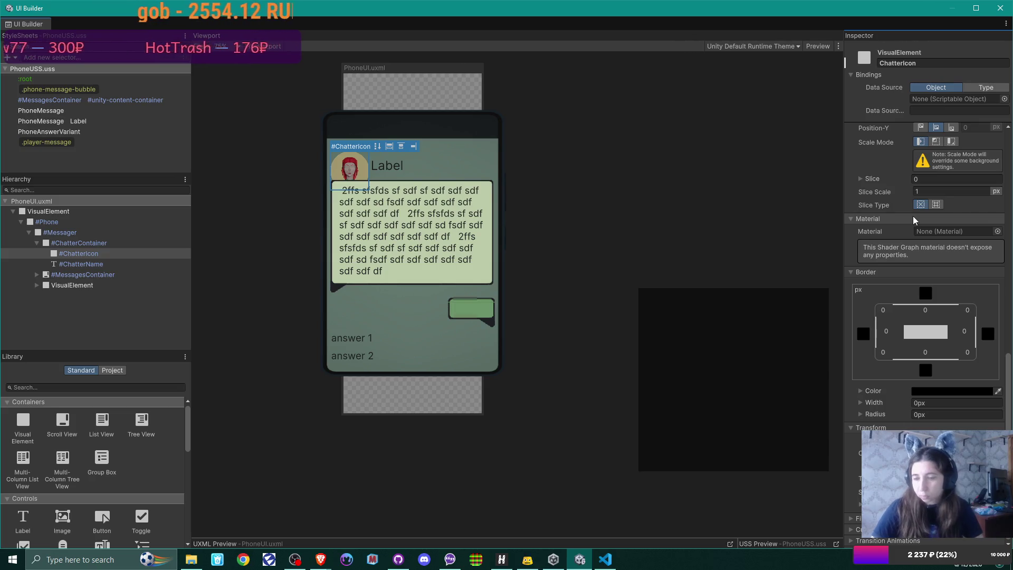
pyautogui.click(191, 559)
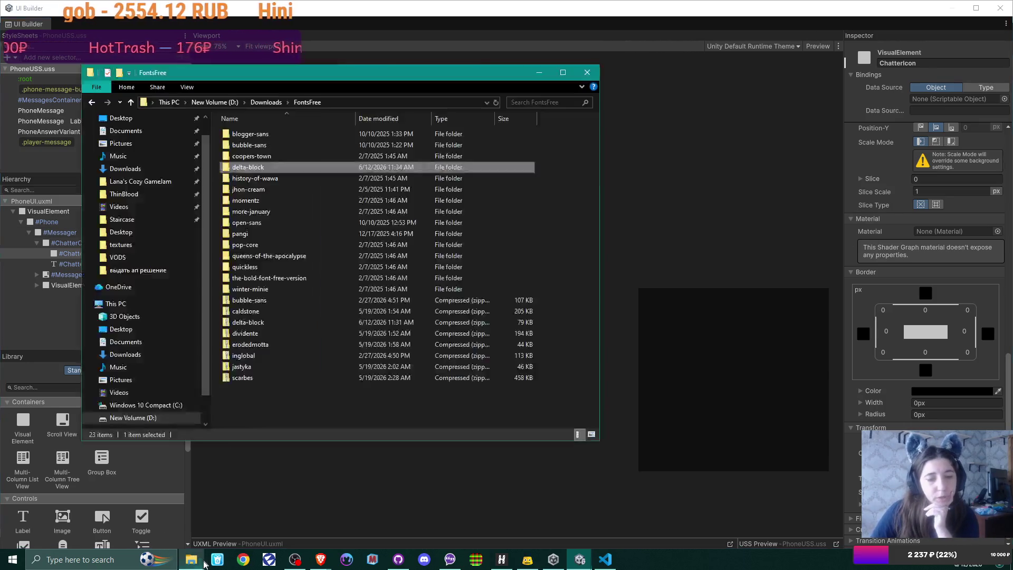
pyautogui.click(214, 102)
pyautogui.doubleClick(282, 134)
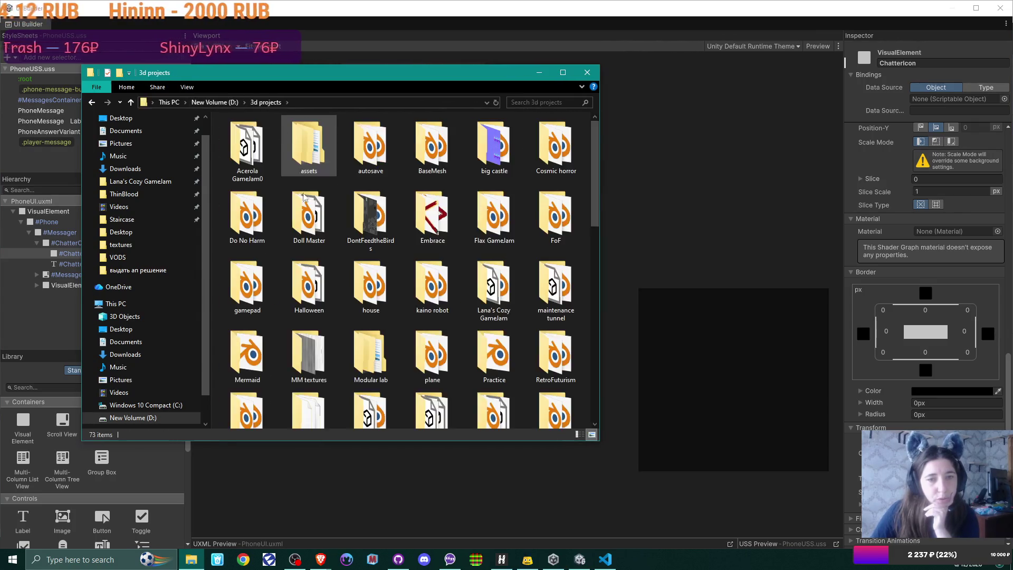
pyautogui.scroll(-5, 296, 264)
pyautogui.scroll(2, 258, 236)
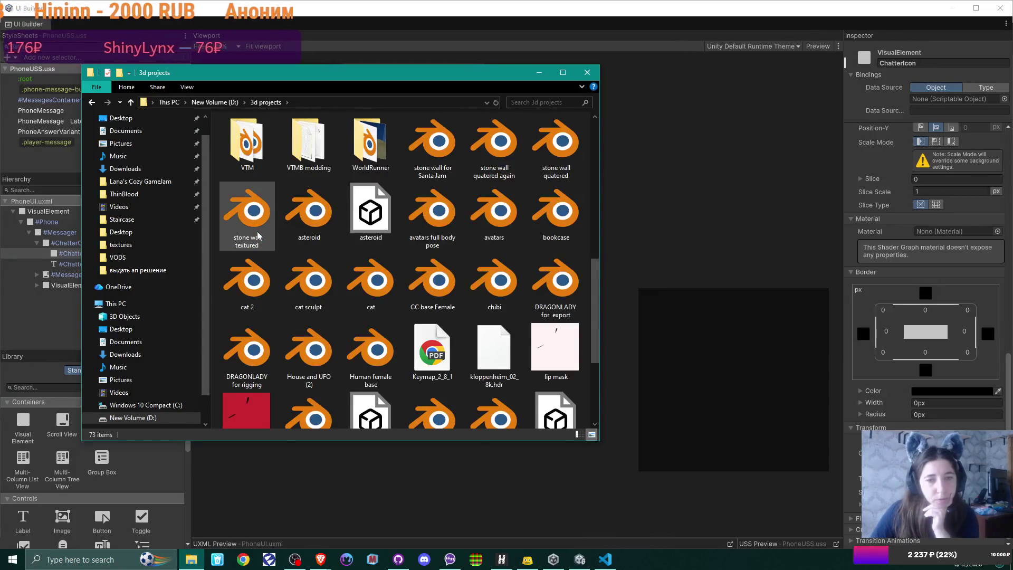
pyautogui.scroll(3, 322, 169)
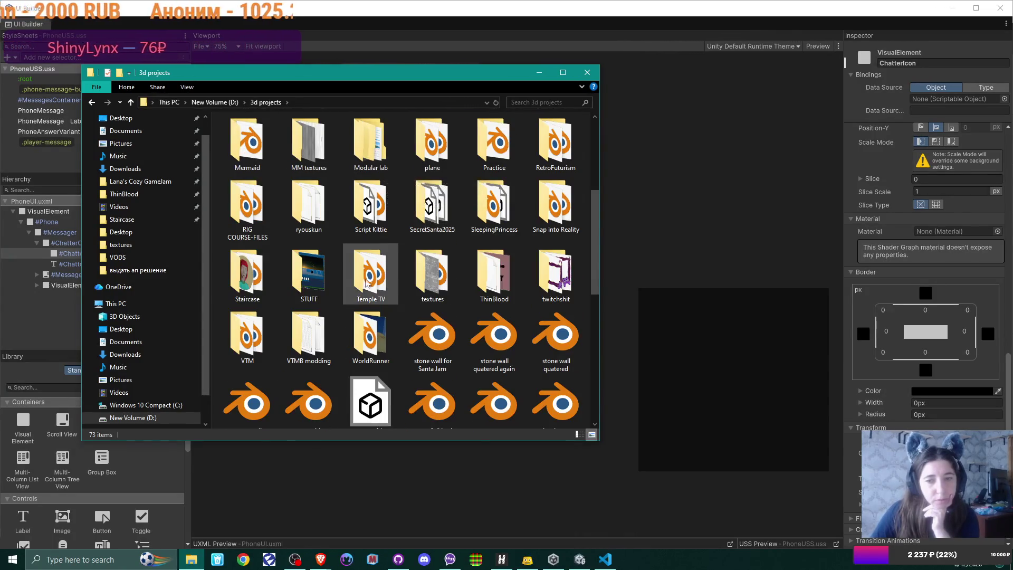
pyautogui.doubleClick(247, 274)
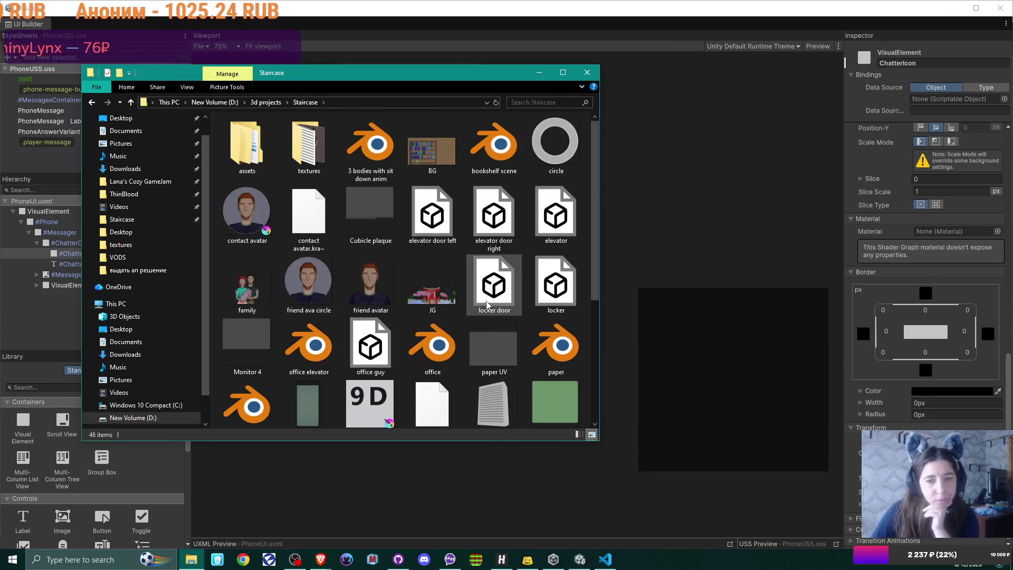
pyautogui.scroll(-3, 487, 305)
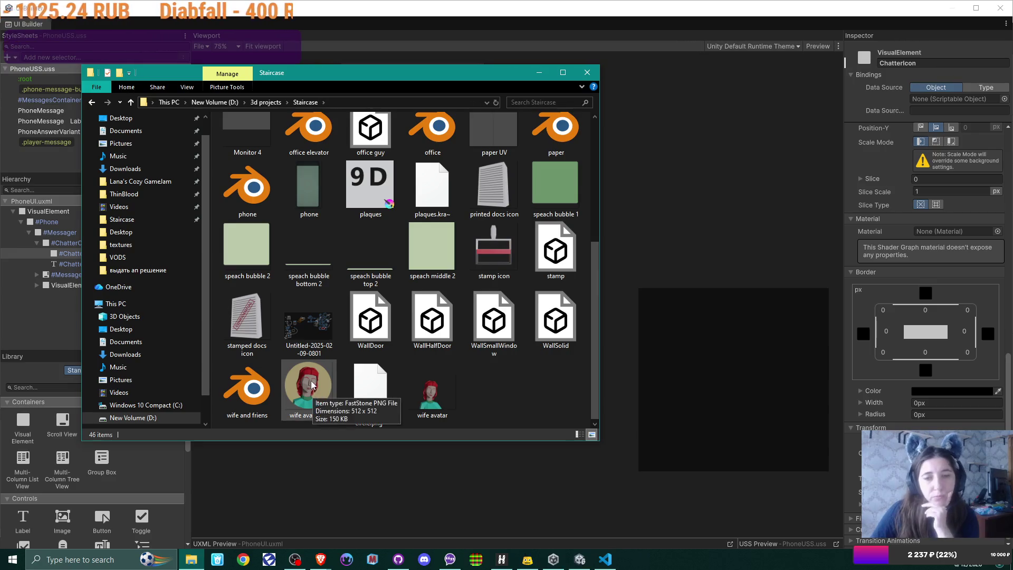
pyautogui.scroll(4, 310, 384)
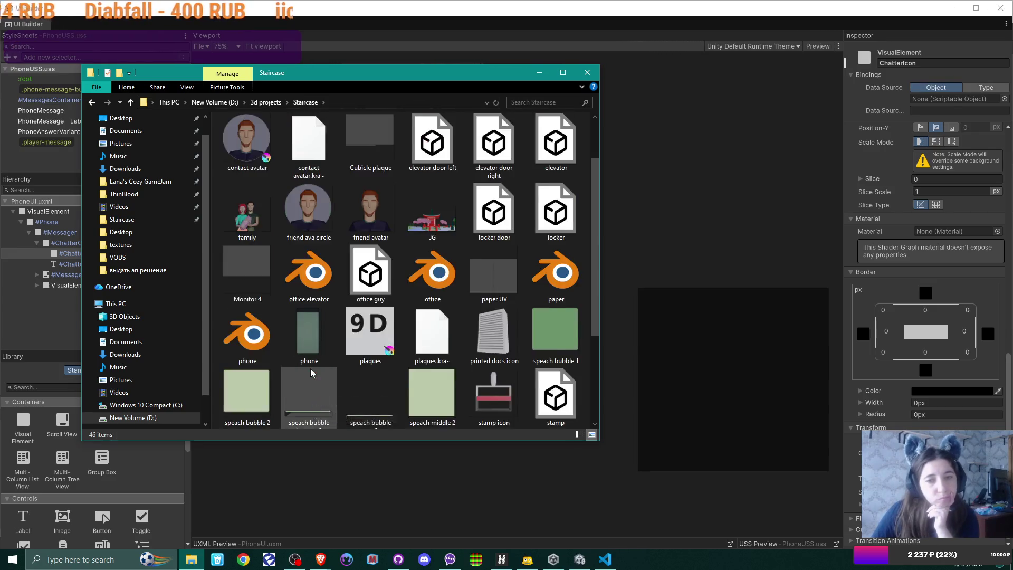
pyautogui.scroll(-4, 310, 373)
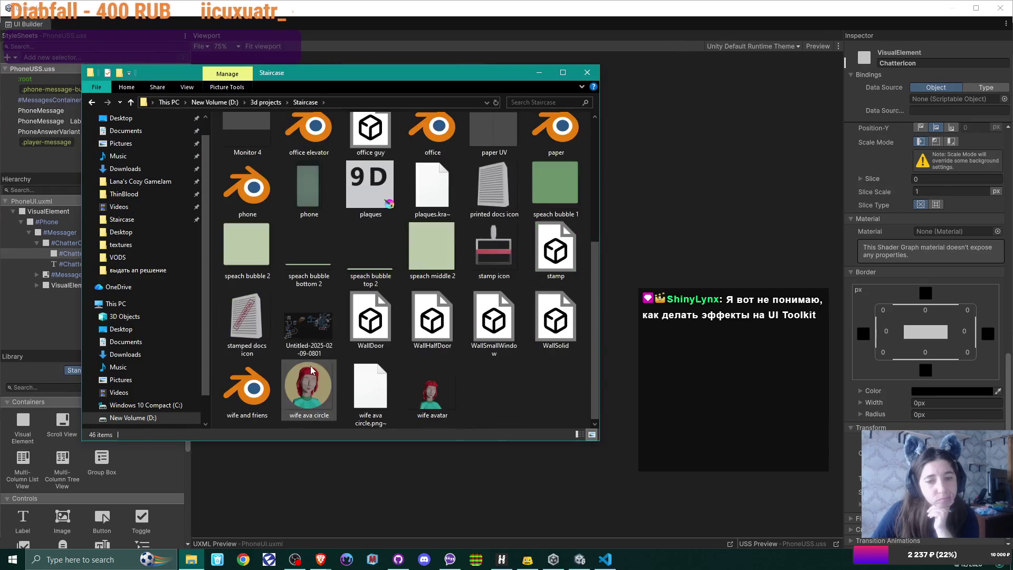
pyautogui.click(713, 3)
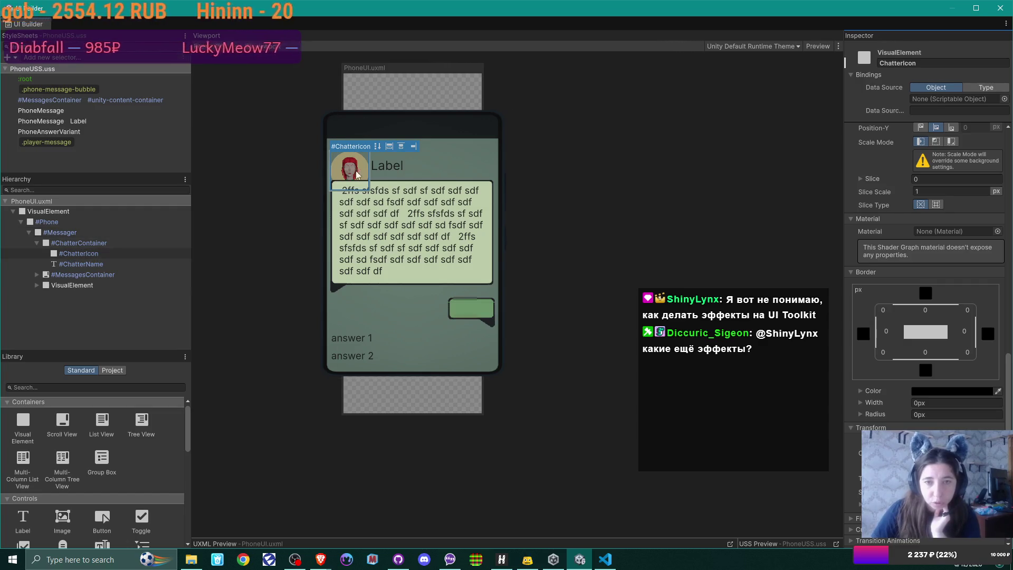
pyautogui.moveTo(353, 141); pyautogui.dragTo(350, 129)
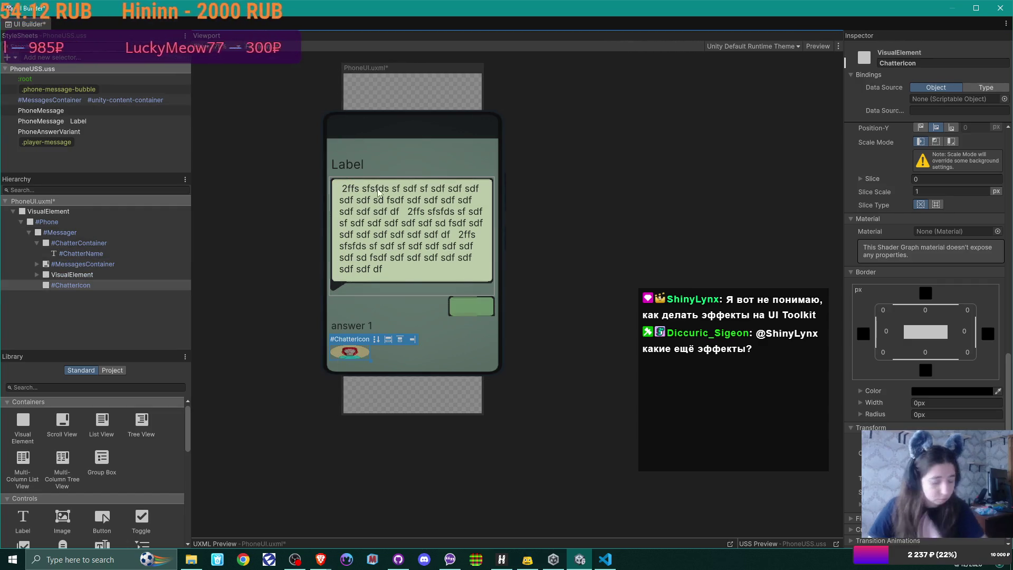
pyautogui.hotkey('ctrl', 'z')
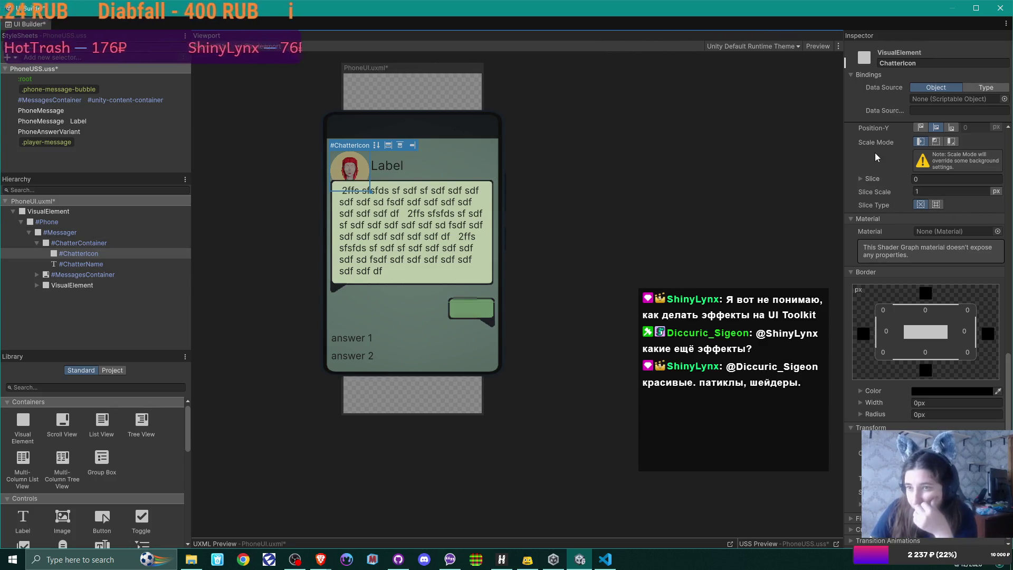
pyautogui.scroll(3, 894, 162)
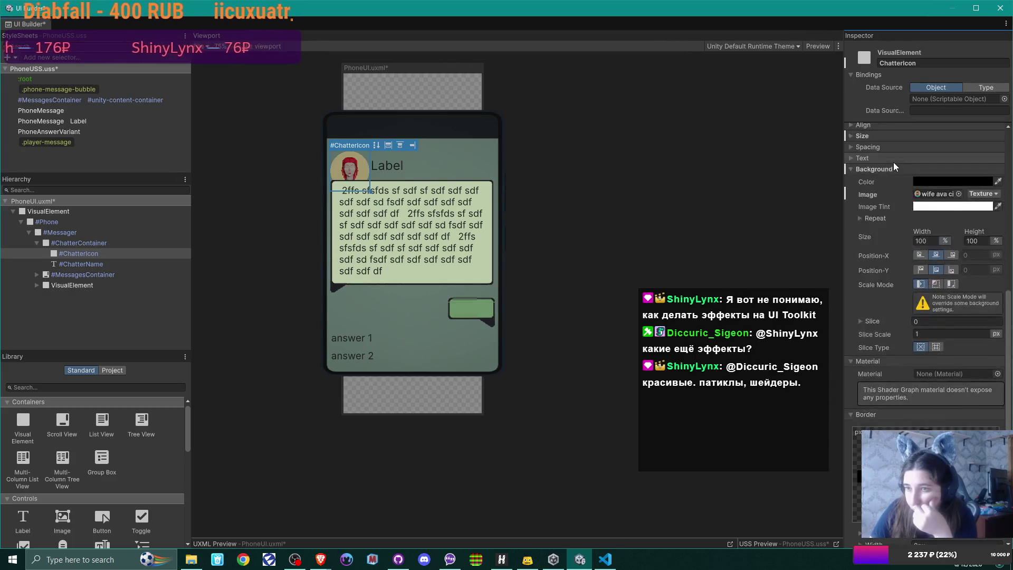
pyautogui.scroll(1, 961, 200)
# Set the ChatterIcon background to the wife ava circle texture and collapse the Background section.
pyautogui.click(959, 222)
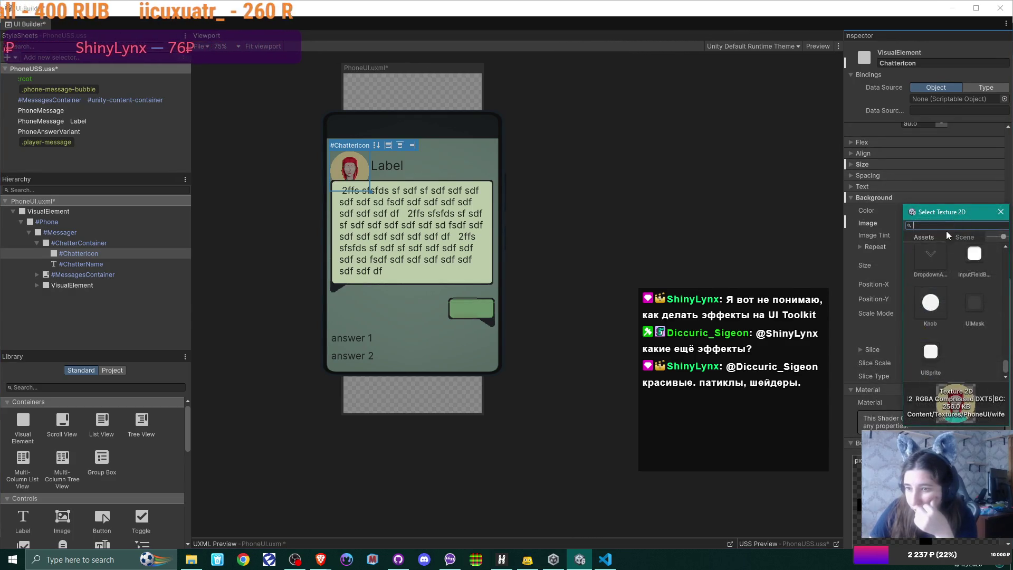
pyautogui.scroll(1, 970, 290)
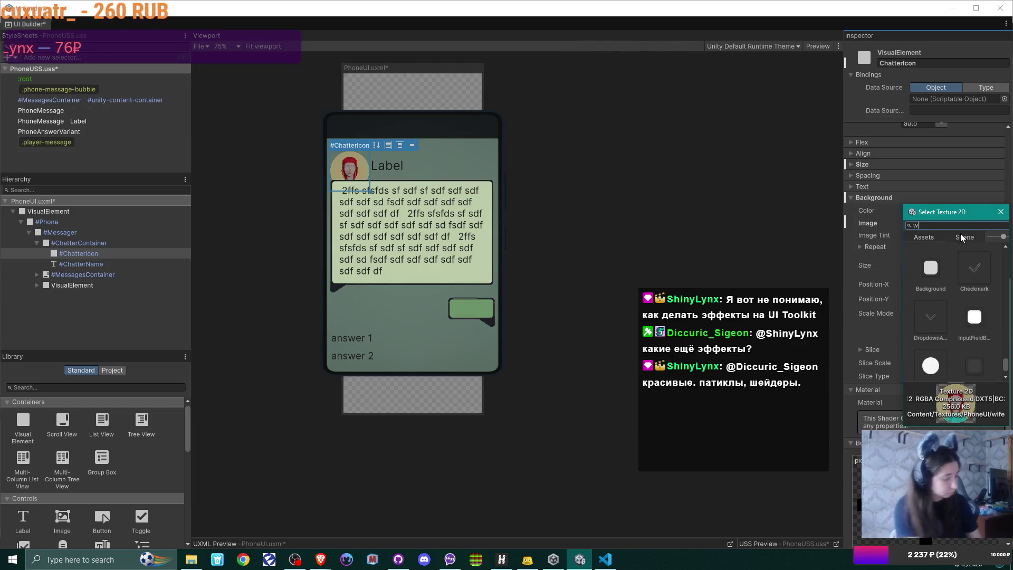
pyautogui.write('wife')
pyautogui.doubleClick(935, 315)
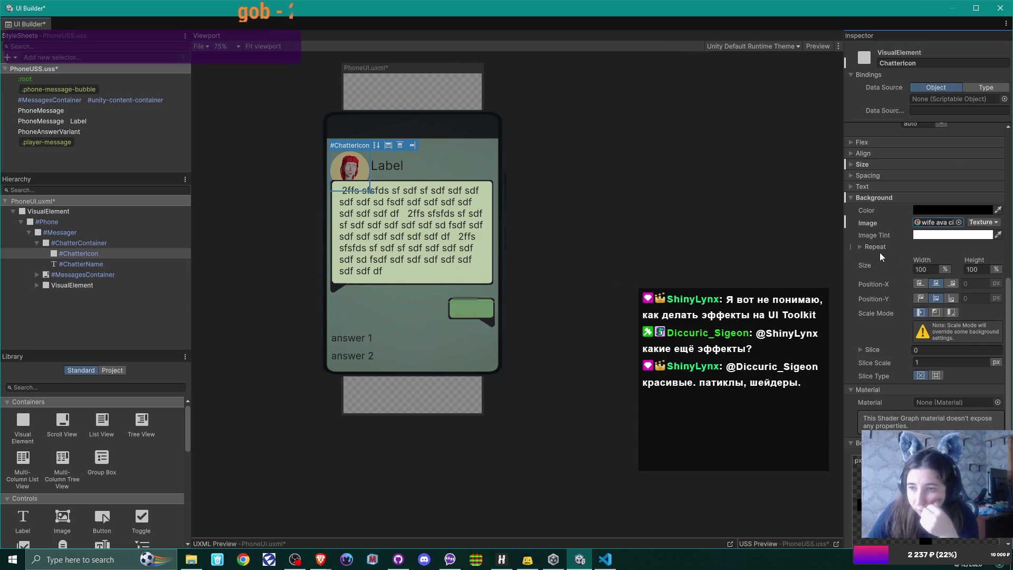
pyautogui.click(852, 198)
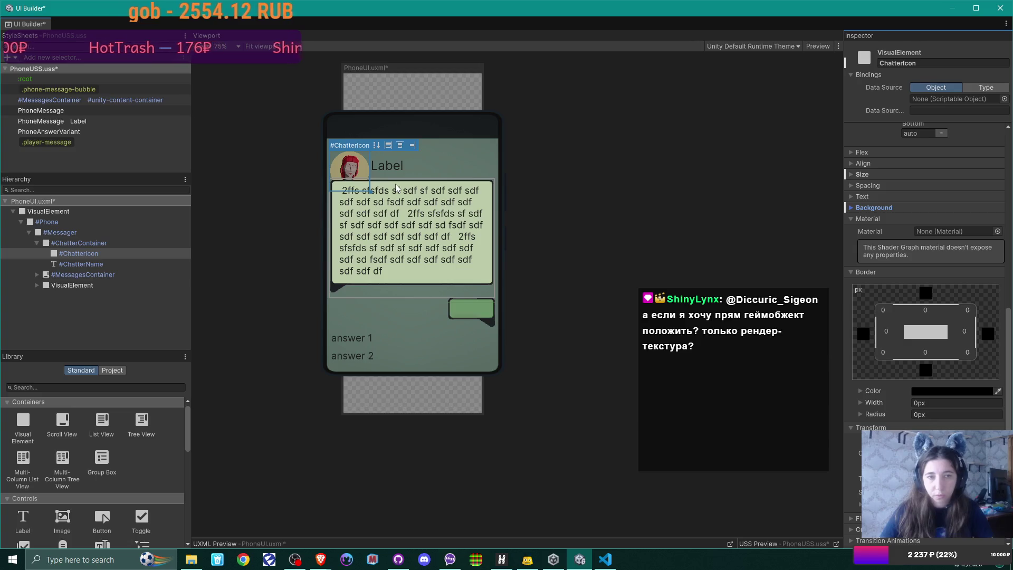
pyautogui.click(86, 253)
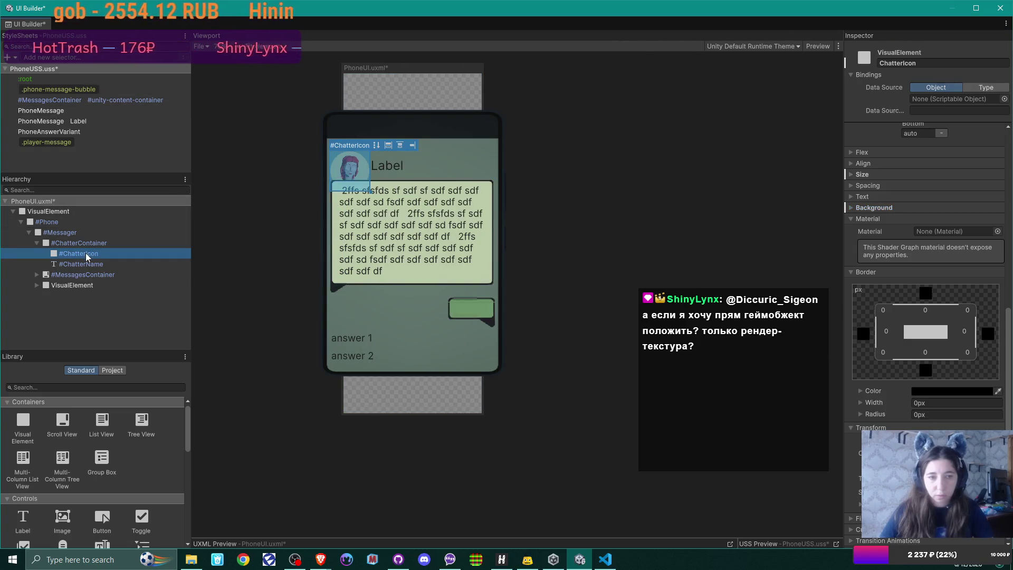
# Set the #Phone element's height to 95% after briefly checking ChatterContainer's size.
pyautogui.click(86, 243)
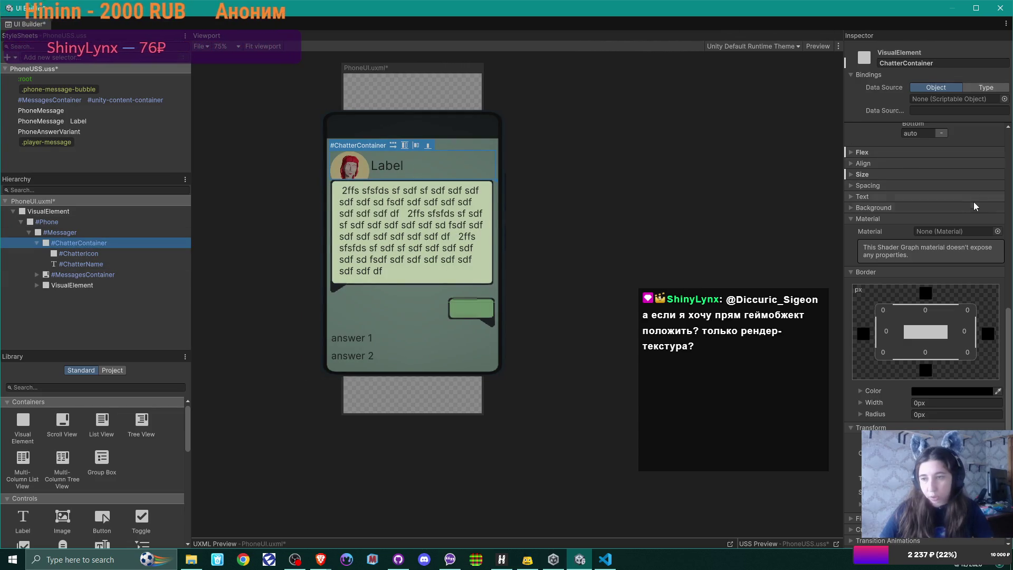
pyautogui.click(850, 173)
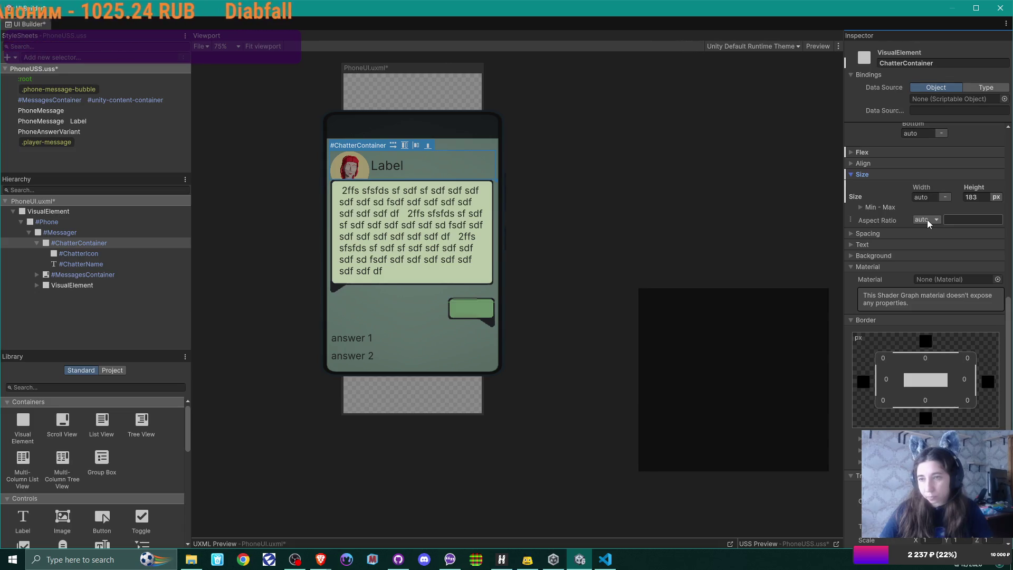
pyautogui.click(997, 198)
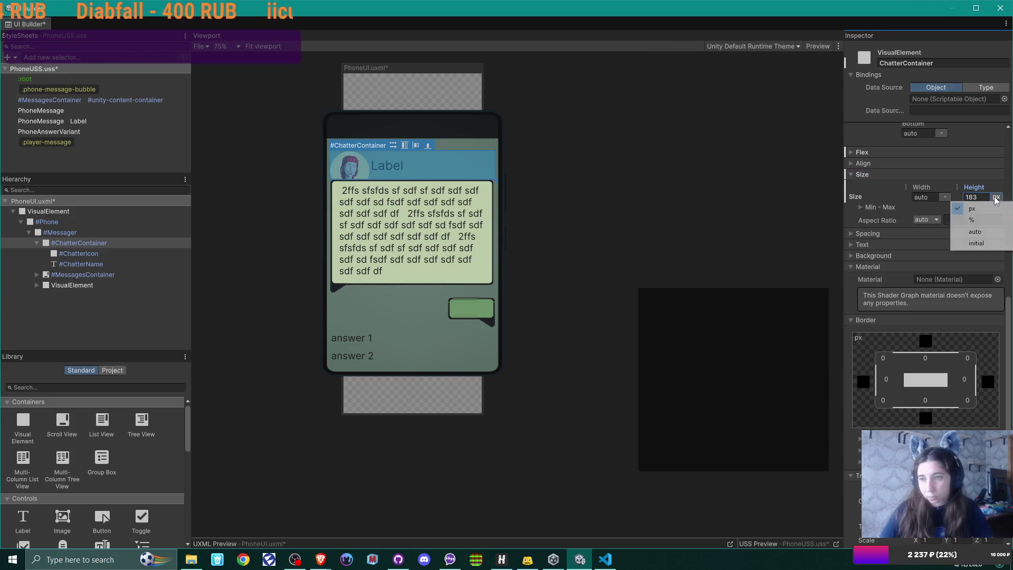
pyautogui.click(53, 221)
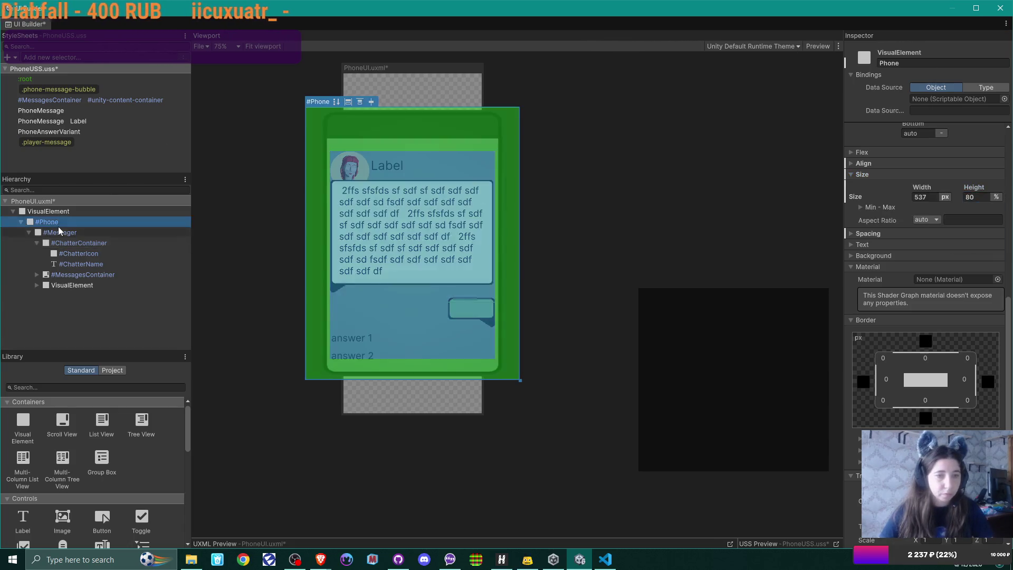
pyautogui.scroll(2, 978, 405)
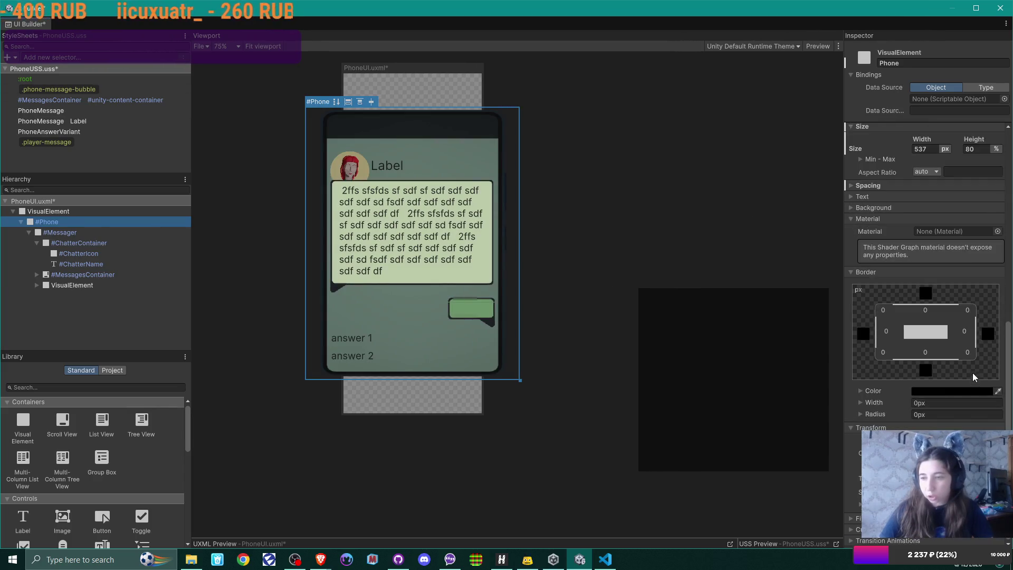
pyautogui.click(982, 230)
pyautogui.write('95')
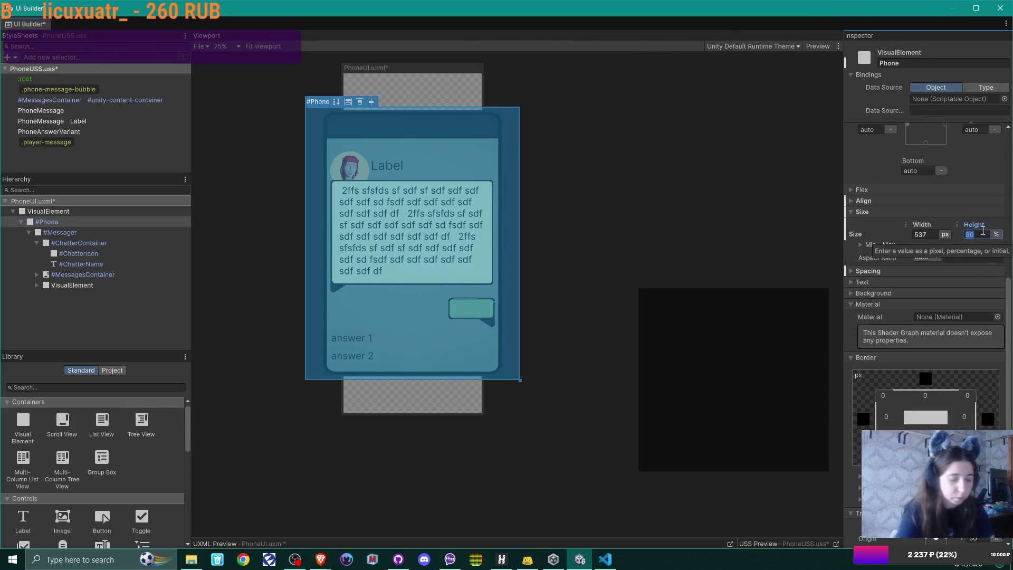
pyautogui.press('Return')
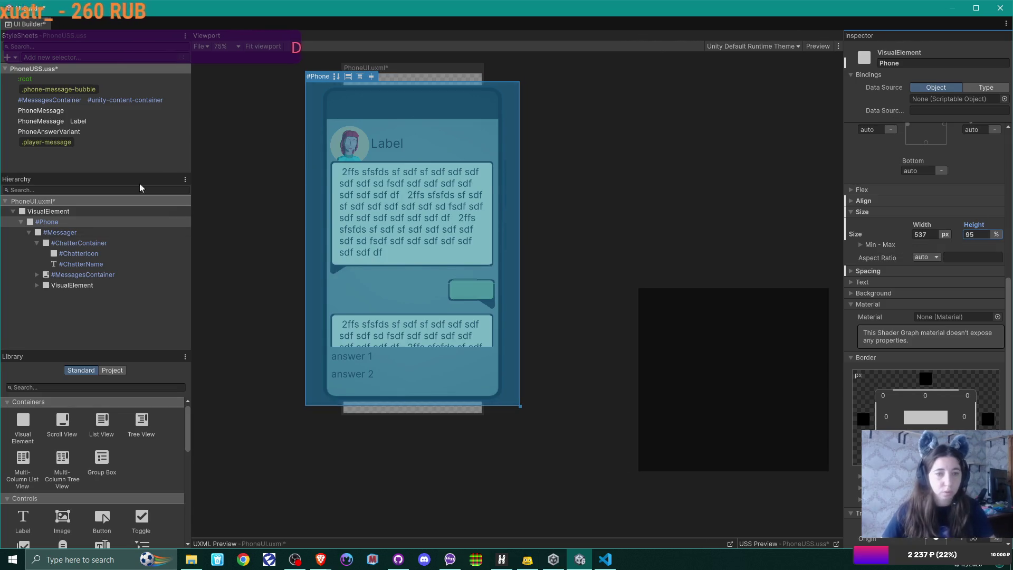
pyautogui.click(81, 243)
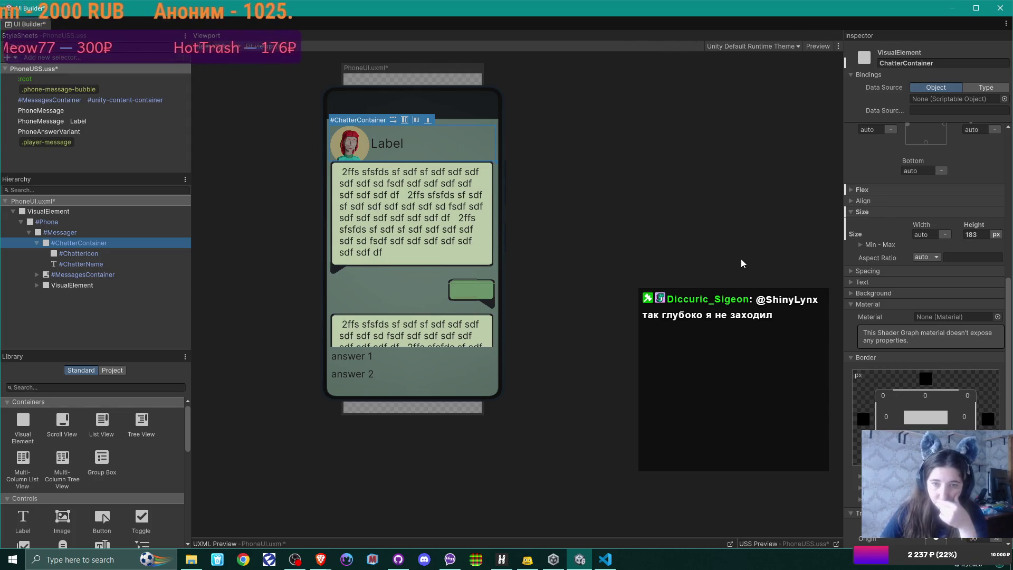
# Switch ChatterContainer's height unit to percent and set it to 20%.
pyautogui.click(992, 236)
pyautogui.click(986, 256)
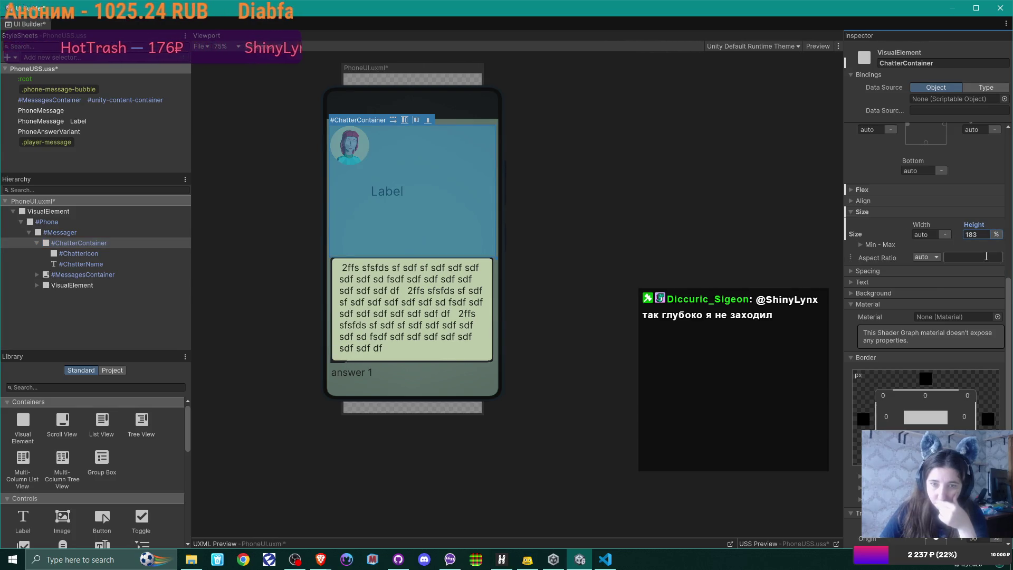
pyautogui.doubleClick(977, 234)
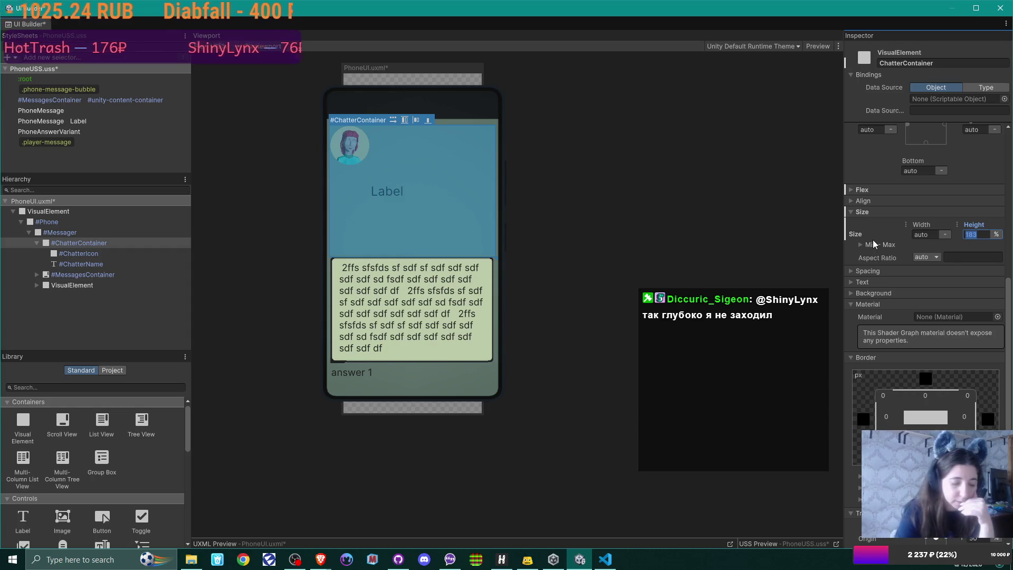
pyautogui.write('10')
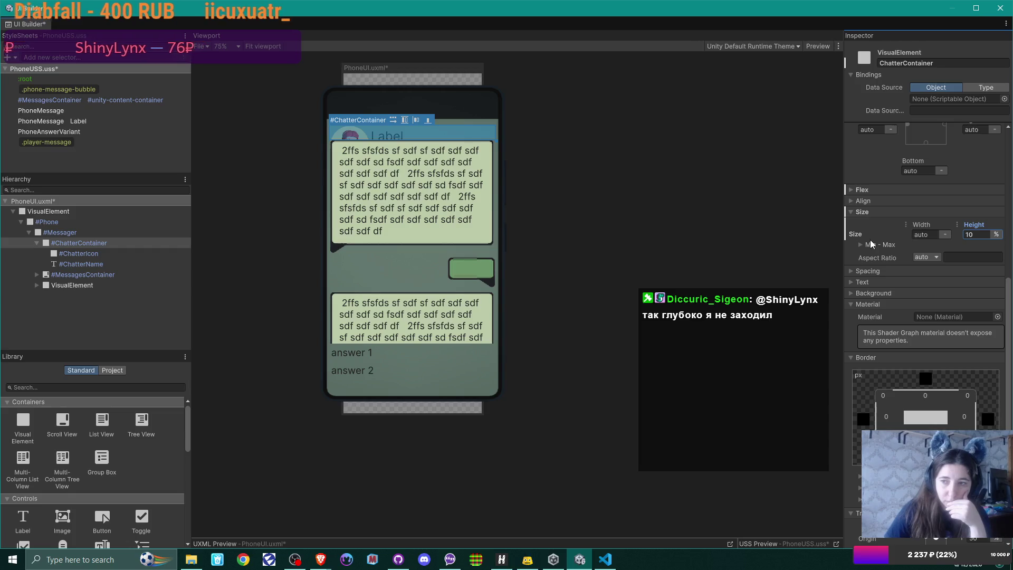
pyautogui.scroll(3, 892, 240)
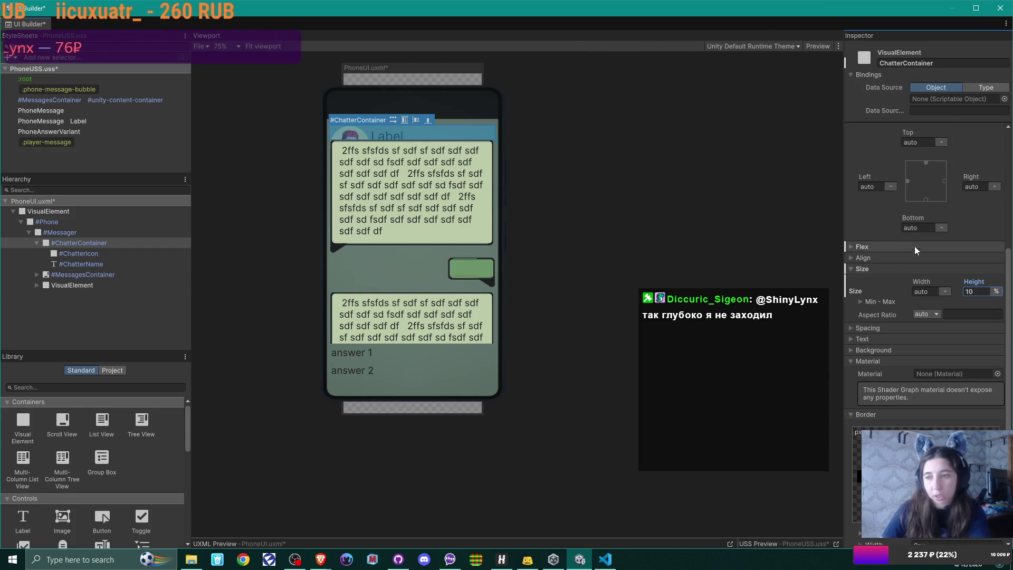
pyautogui.moveTo(971, 277); pyautogui.dragTo(982, 277)
pyautogui.click(983, 287)
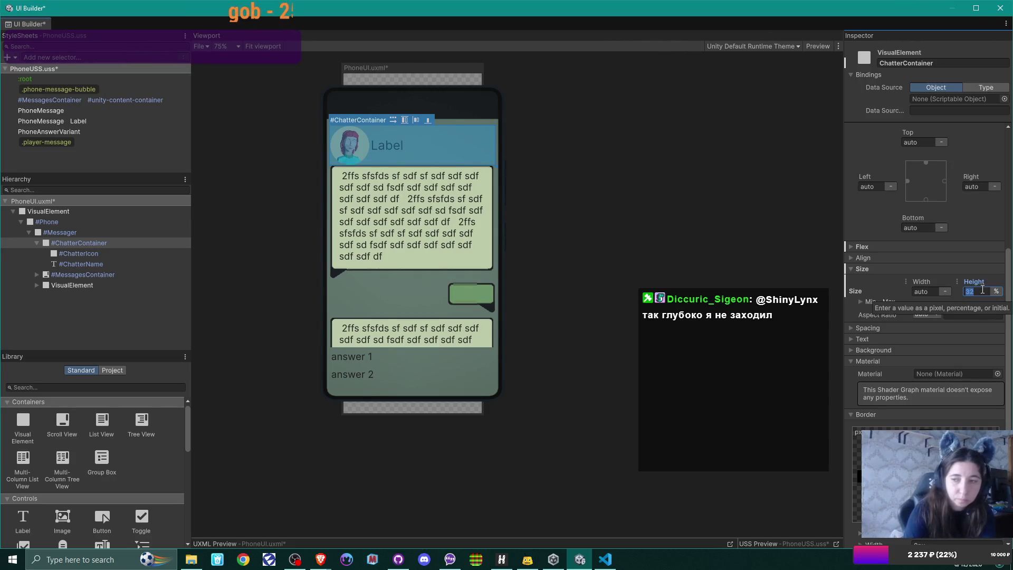
pyautogui.press('Return')
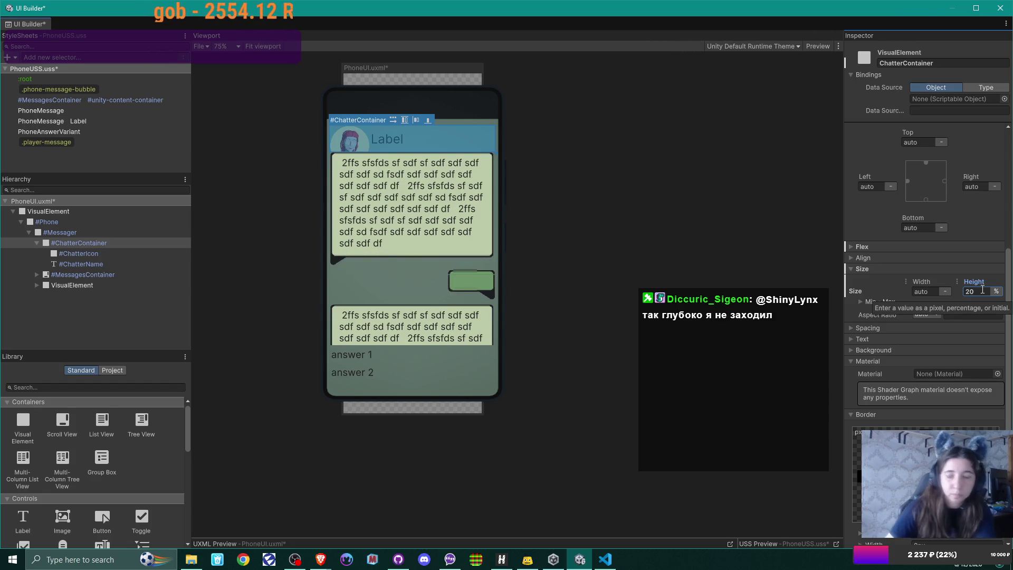
pyautogui.click(99, 254)
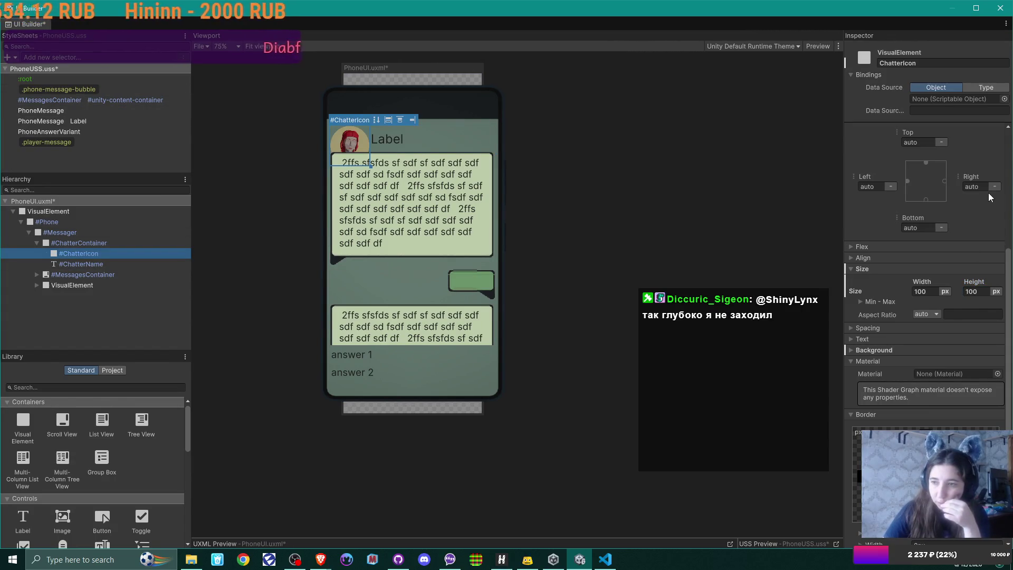
# Switch ChatterIcon's width and height units to percent, with width 18% and height 100%.
pyautogui.click(946, 292)
pyautogui.click(947, 312)
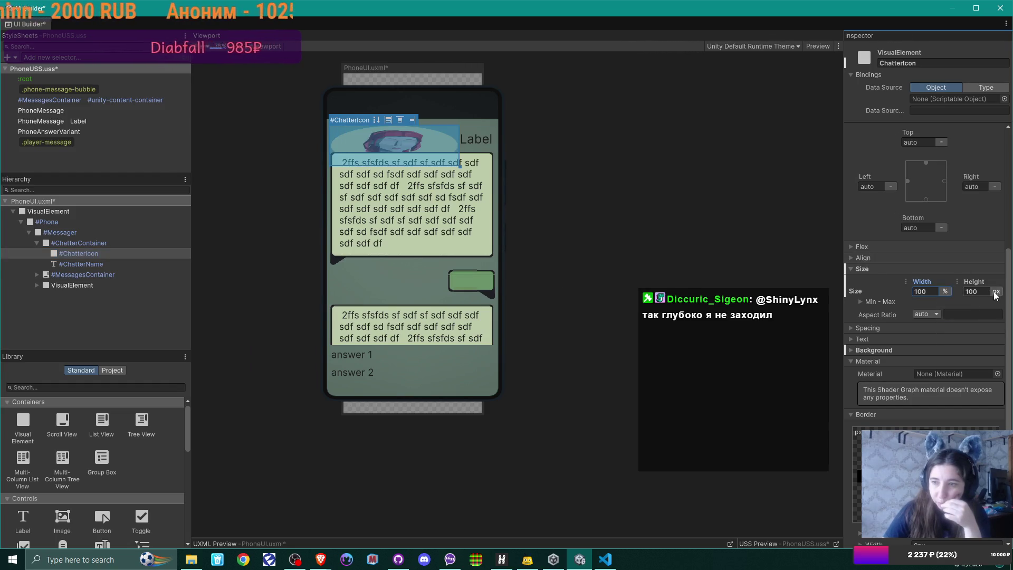
pyautogui.click(995, 292)
pyautogui.click(986, 312)
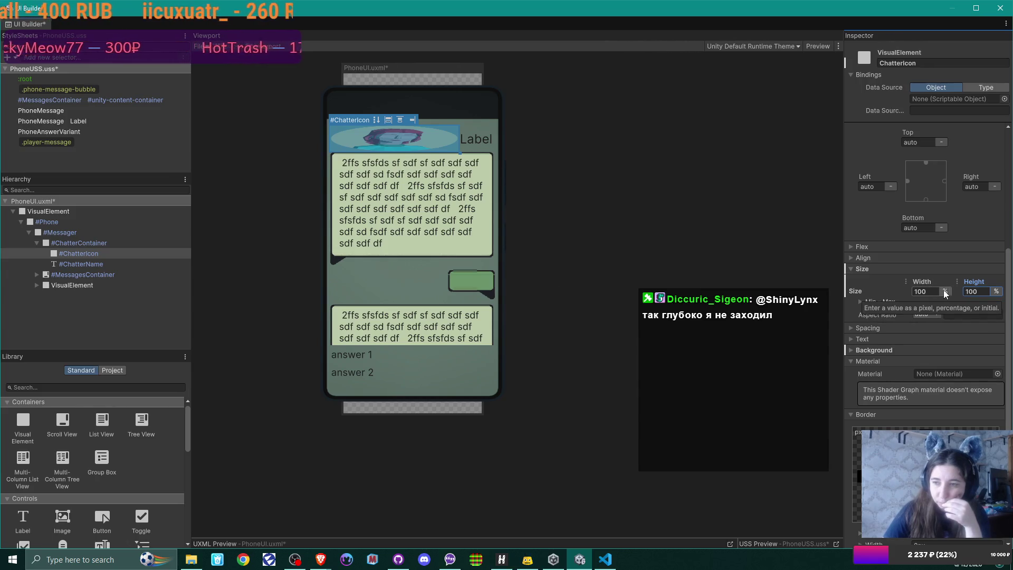
pyautogui.moveTo(926, 279); pyautogui.dragTo(882, 280)
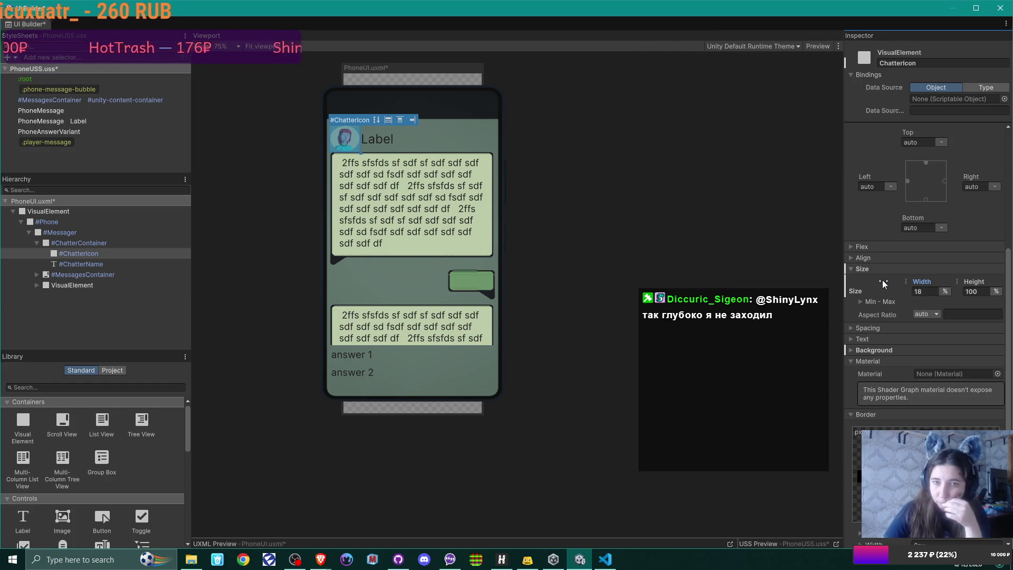
pyautogui.click(927, 291)
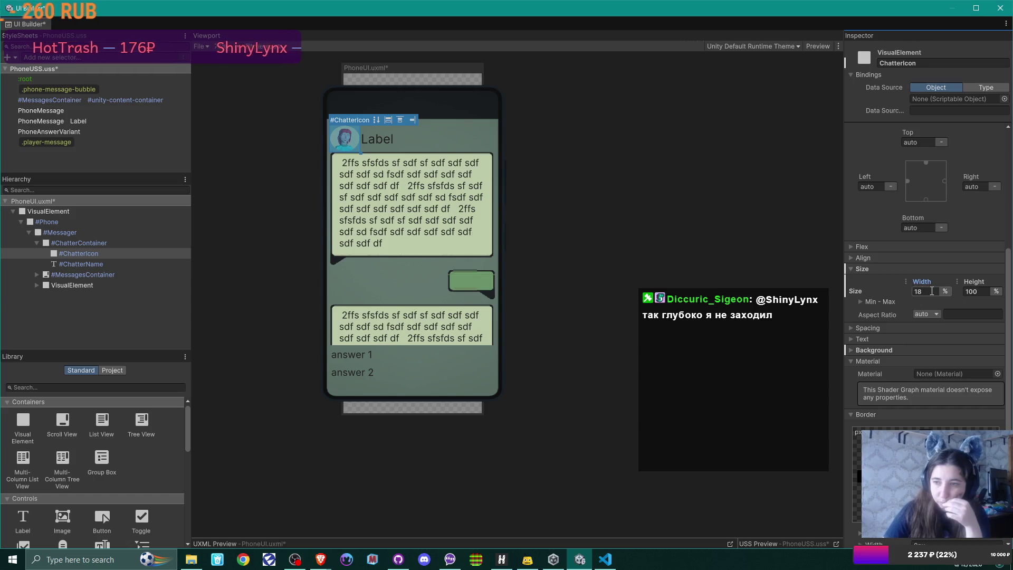
pyautogui.write('20')
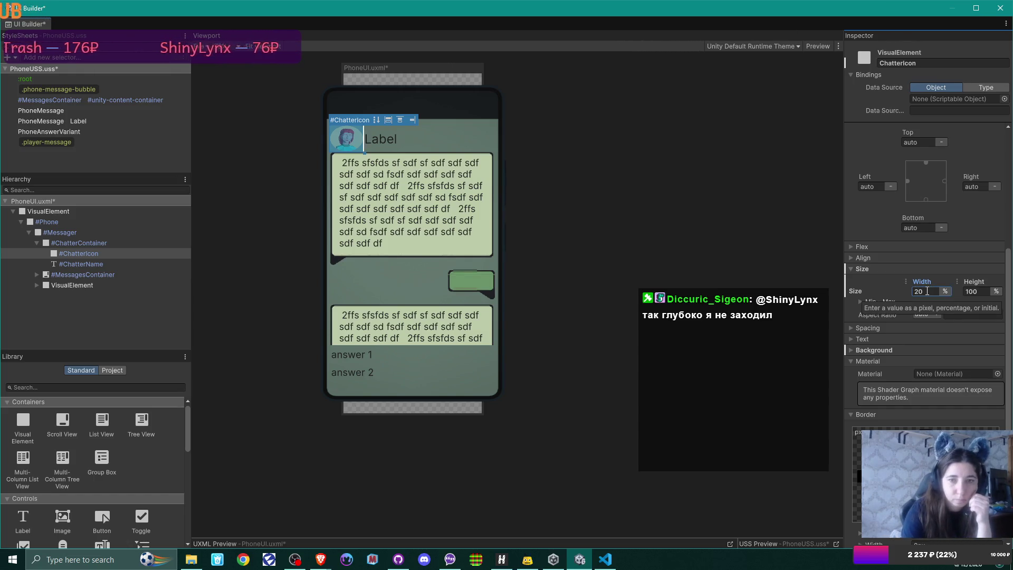
pyautogui.press('BackSpace')
pyautogui.press('BackSpace')
pyautogui.write('18')
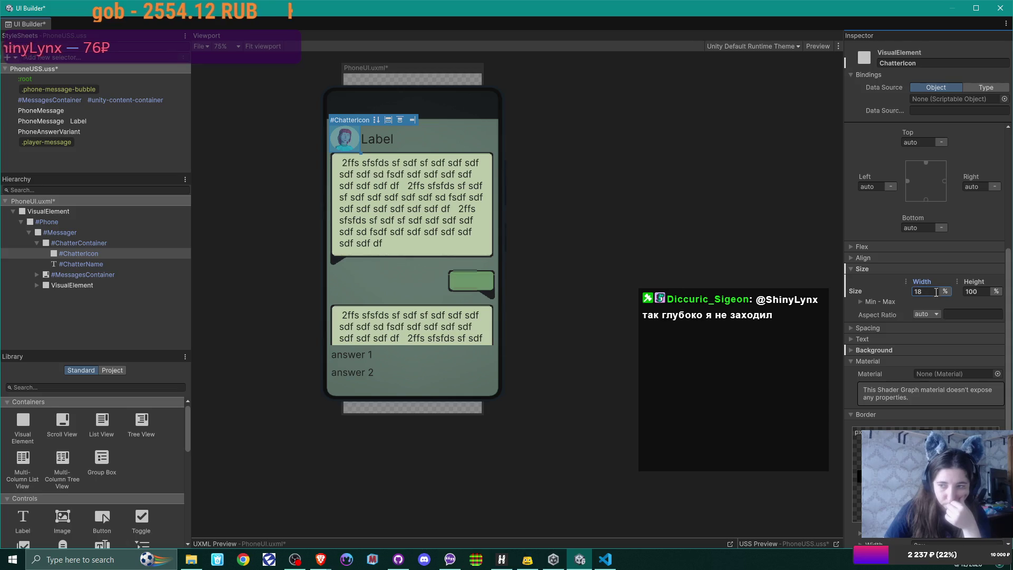
# Give ChatterIcon a 1/1 aspect ratio and set its width to auto.
pyautogui.click(932, 315)
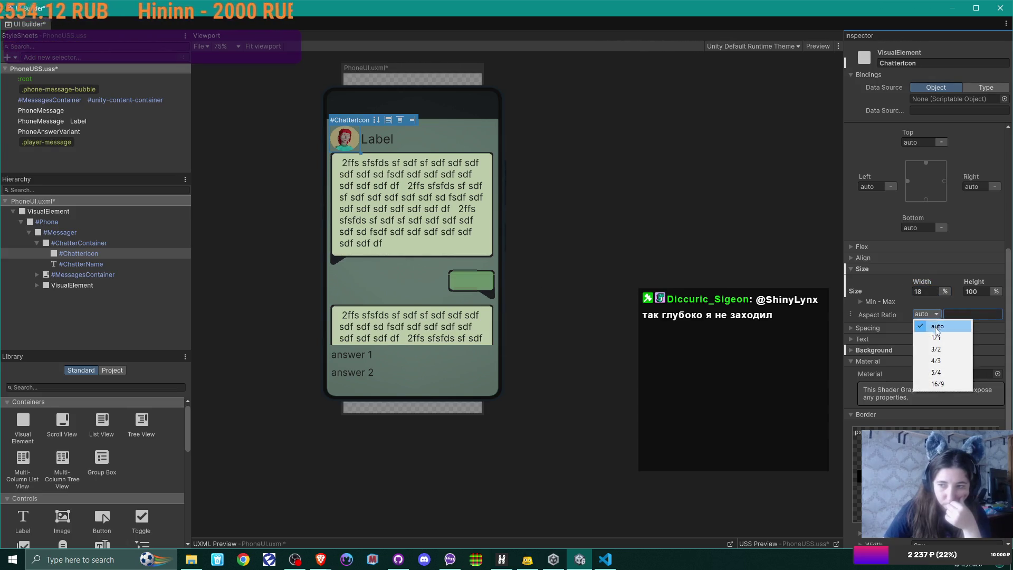
pyautogui.click(937, 337)
pyautogui.click(948, 314)
pyautogui.press('BackSpace')
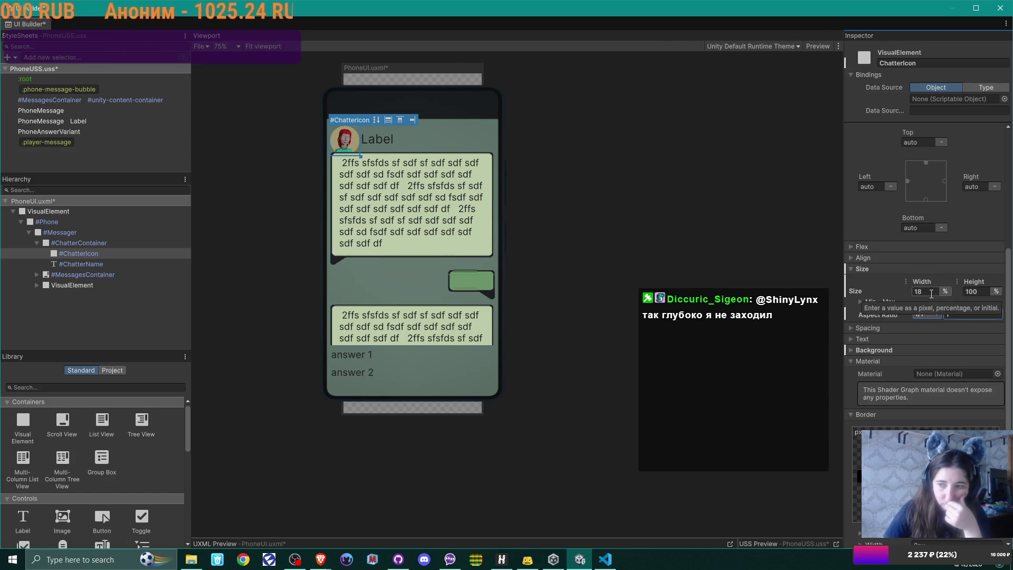
pyautogui.click(945, 292)
pyautogui.click(966, 337)
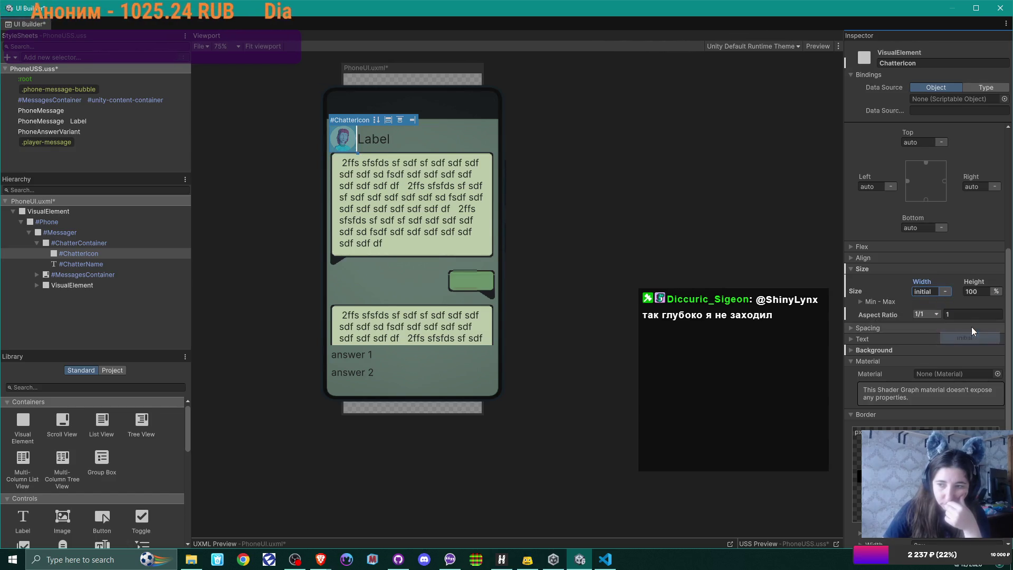
pyautogui.click(945, 293)
pyautogui.click(971, 331)
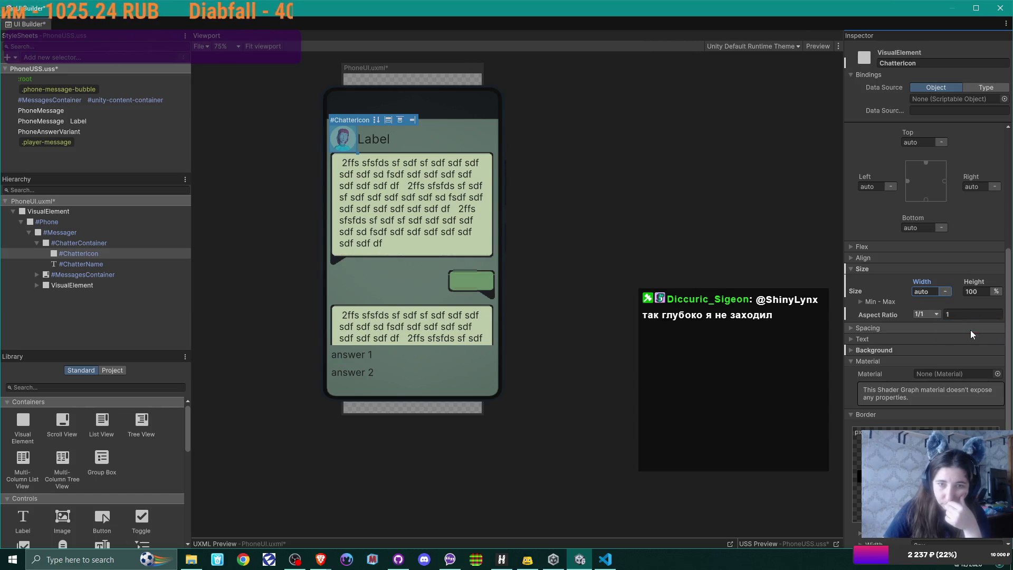
pyautogui.click(939, 302)
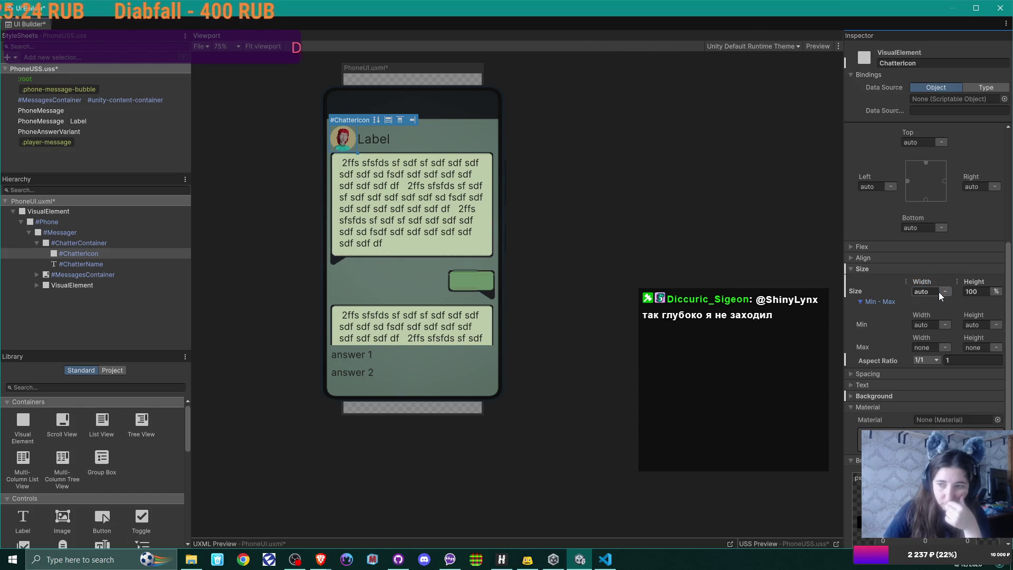
pyautogui.click(861, 303)
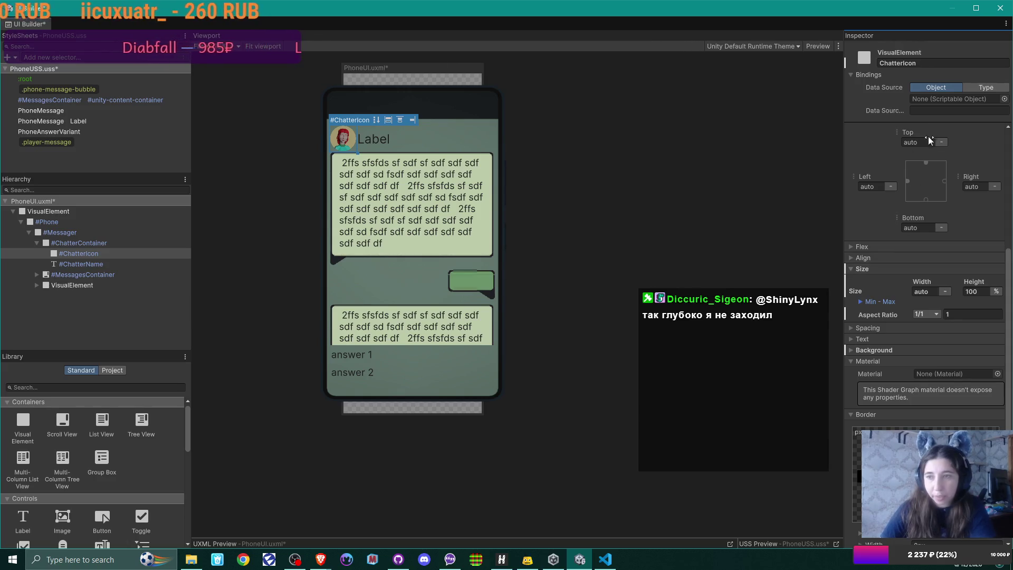
pyautogui.scroll(3, 940, 159)
pyautogui.scroll(3, 941, 176)
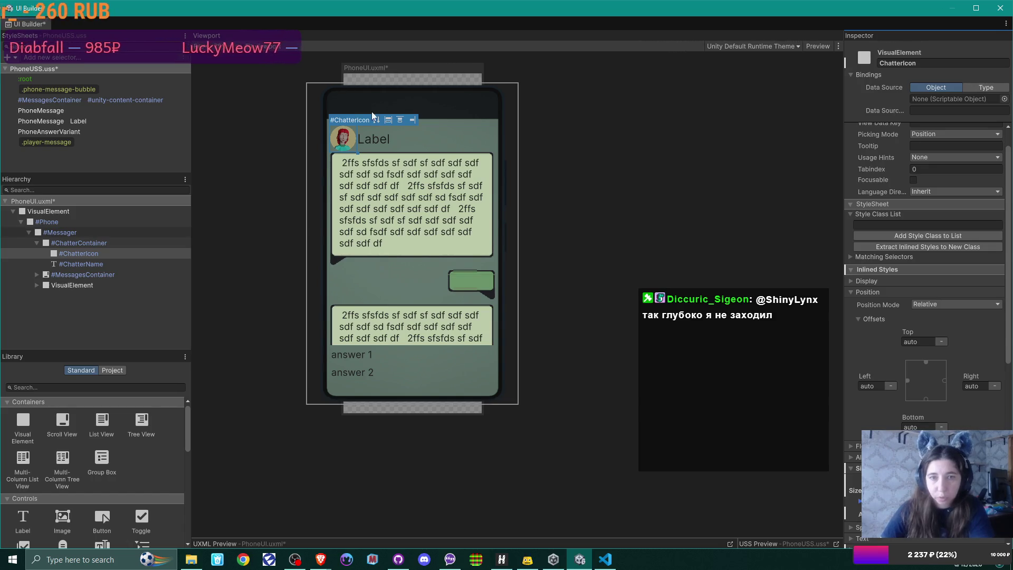
# Select ChatterContainer and set its Top position offset to 0 px.
pyautogui.click(79, 245)
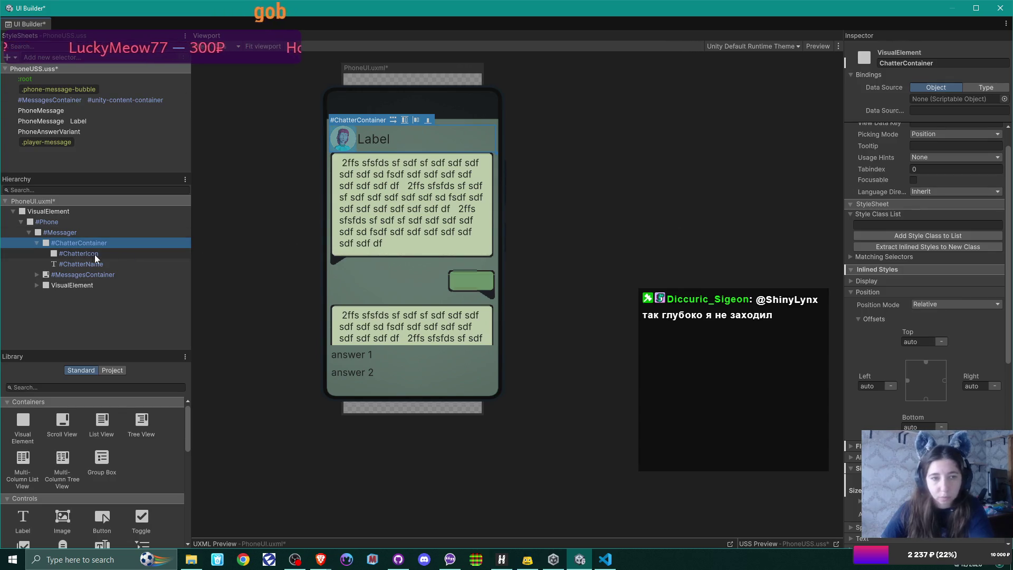
pyautogui.click(77, 232)
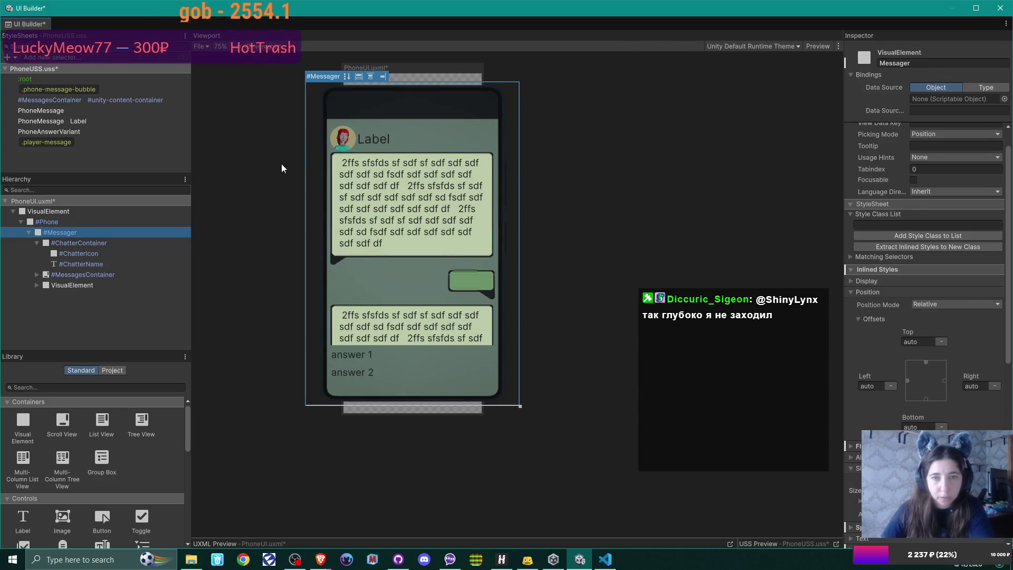
pyautogui.click(78, 244)
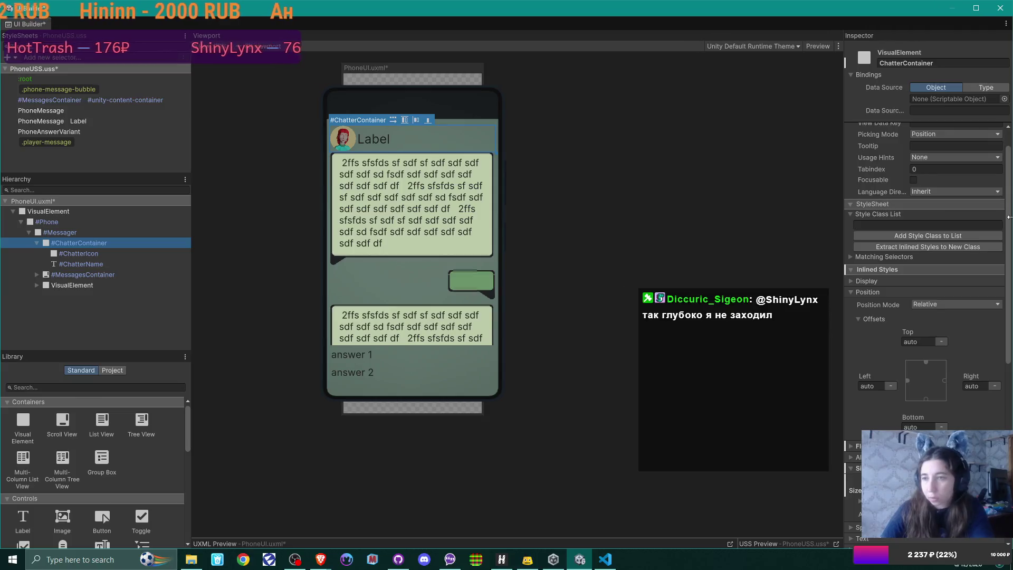
pyautogui.scroll(3, 964, 182)
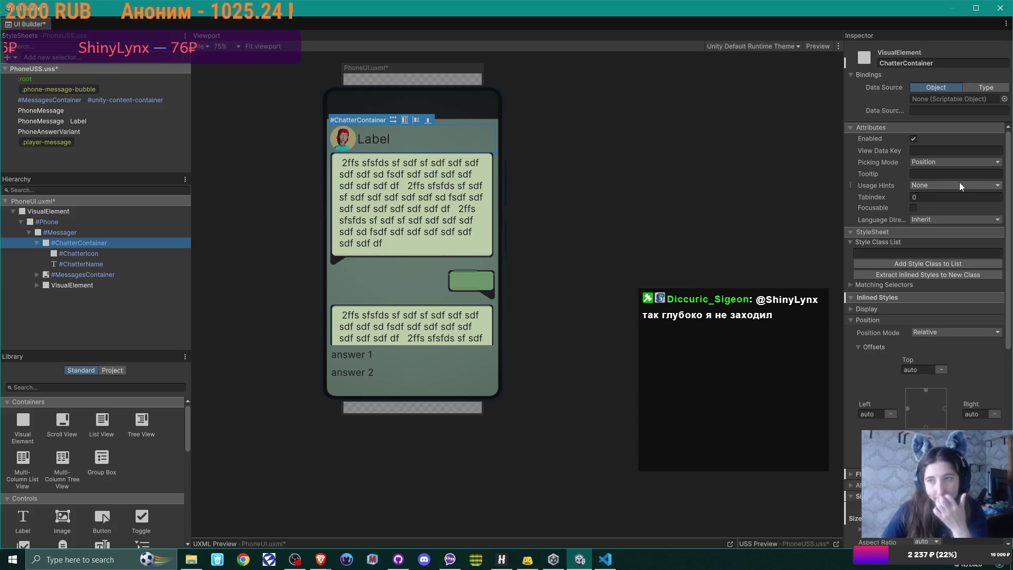
pyautogui.scroll(-5, 959, 182)
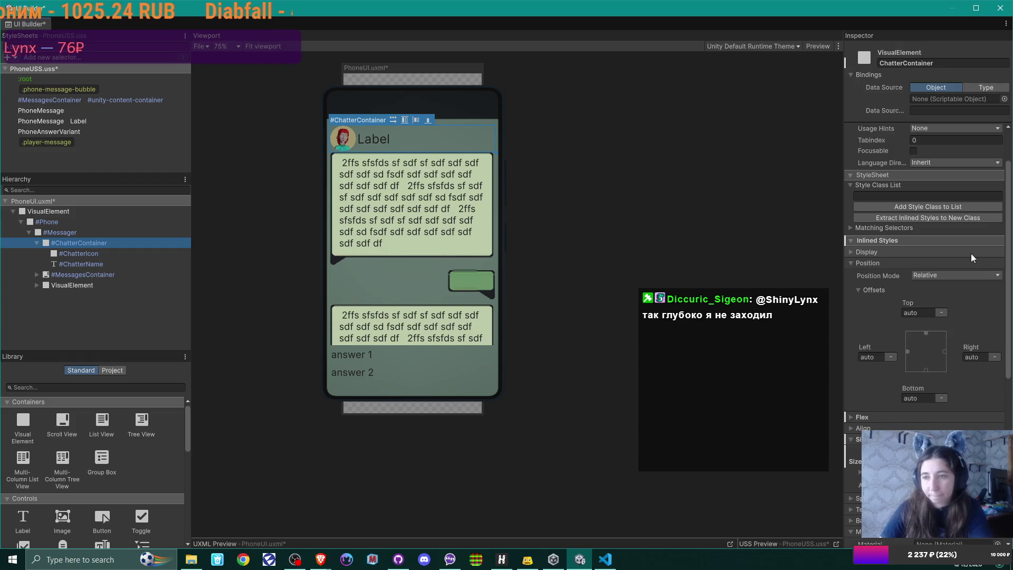
pyautogui.scroll(-3, 971, 253)
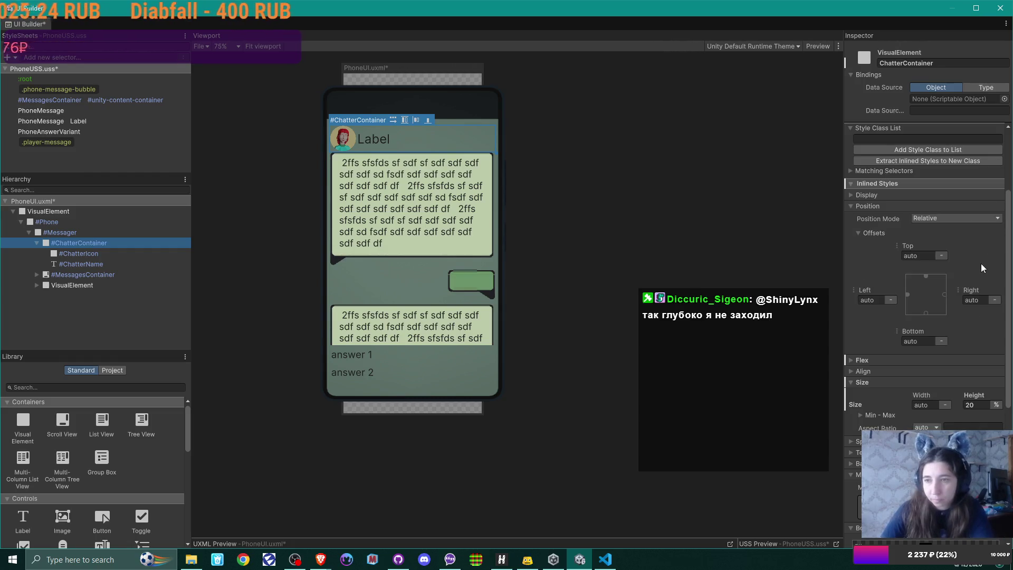
pyautogui.click(851, 196)
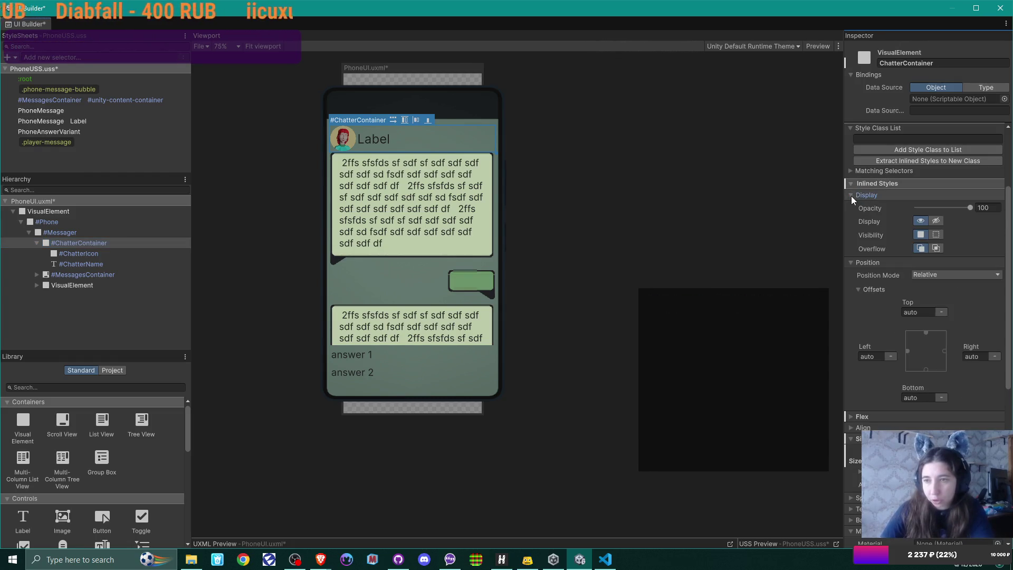
pyautogui.click(851, 196)
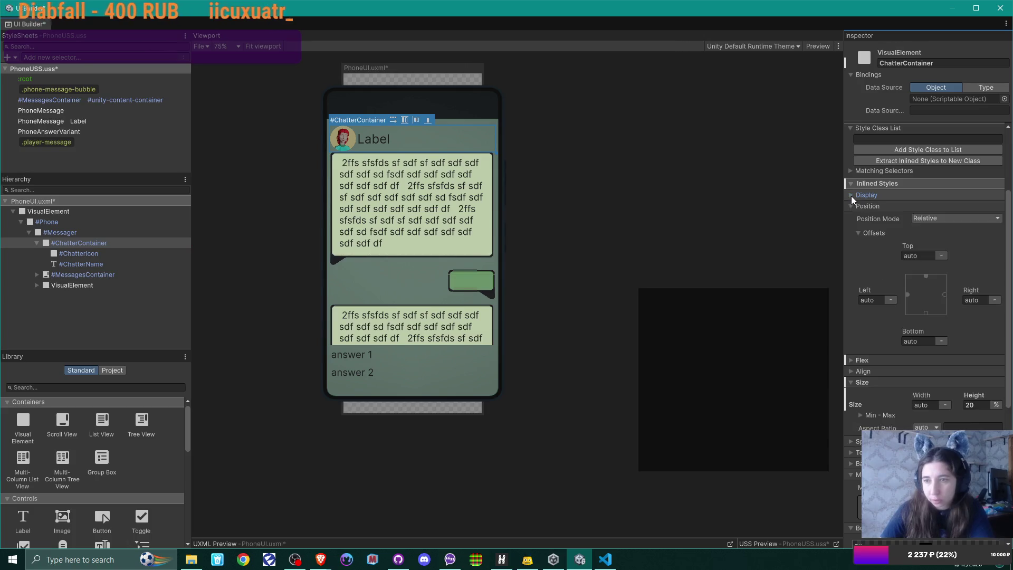
pyautogui.click(927, 276)
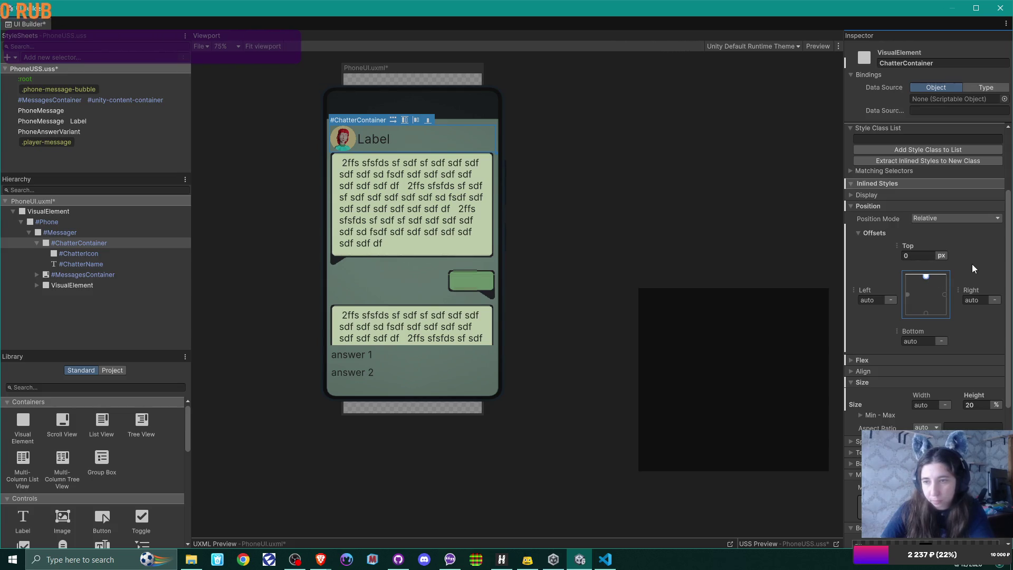
pyautogui.click(941, 255)
pyautogui.click(935, 246)
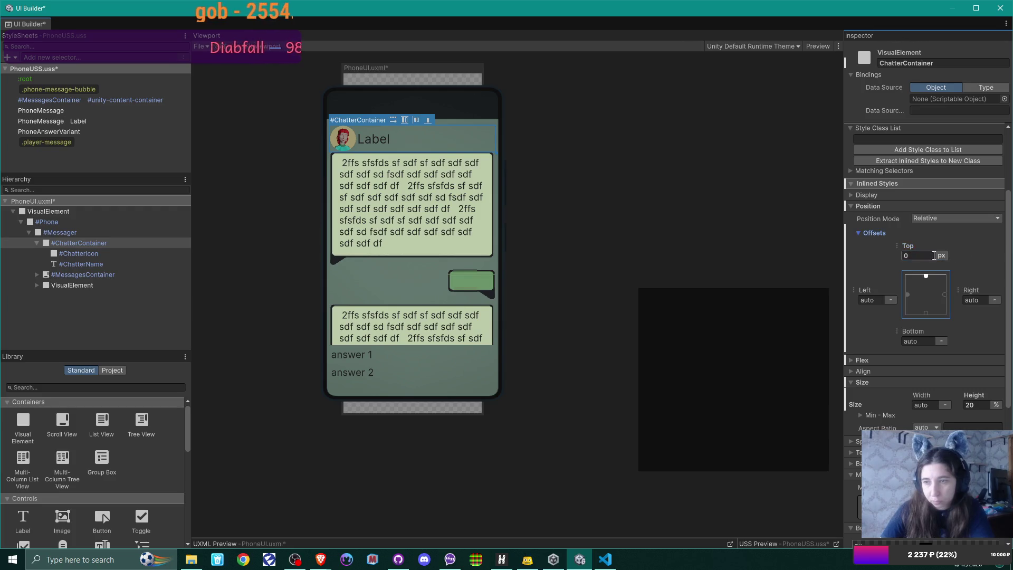
pyautogui.moveTo(908, 242); pyautogui.dragTo(866, 252)
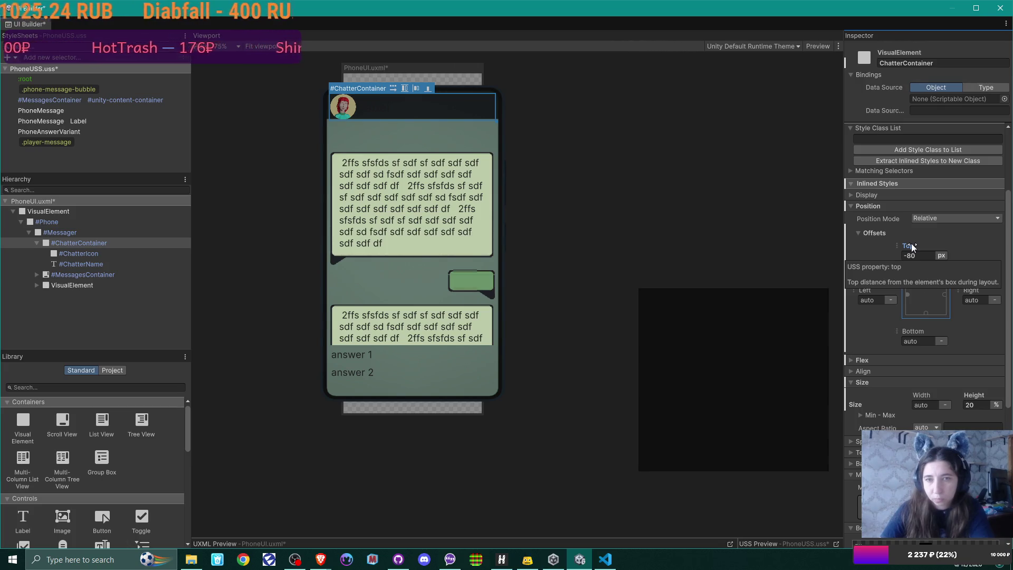
pyautogui.click(910, 242)
pyautogui.write('0')
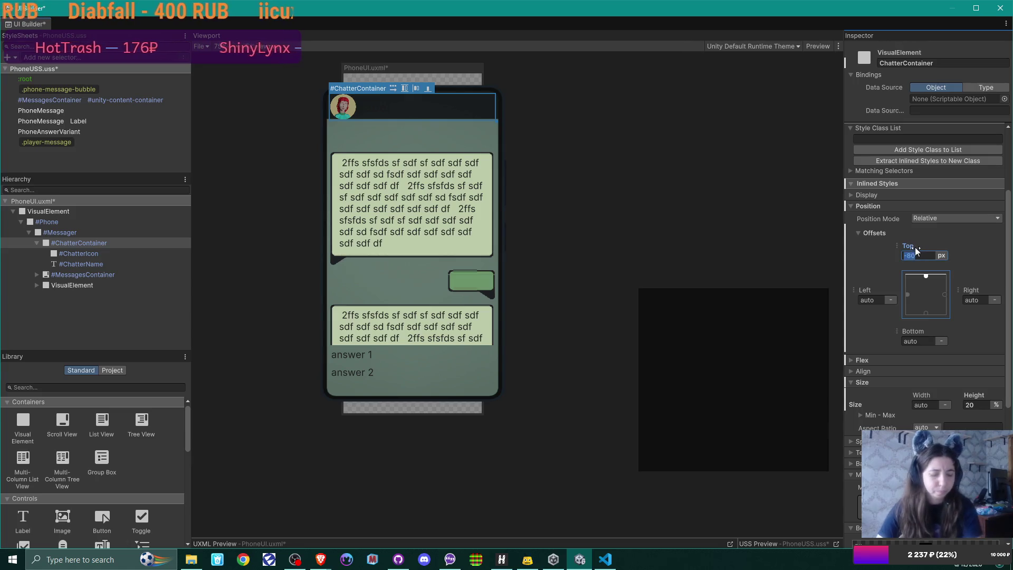
pyautogui.press('Return')
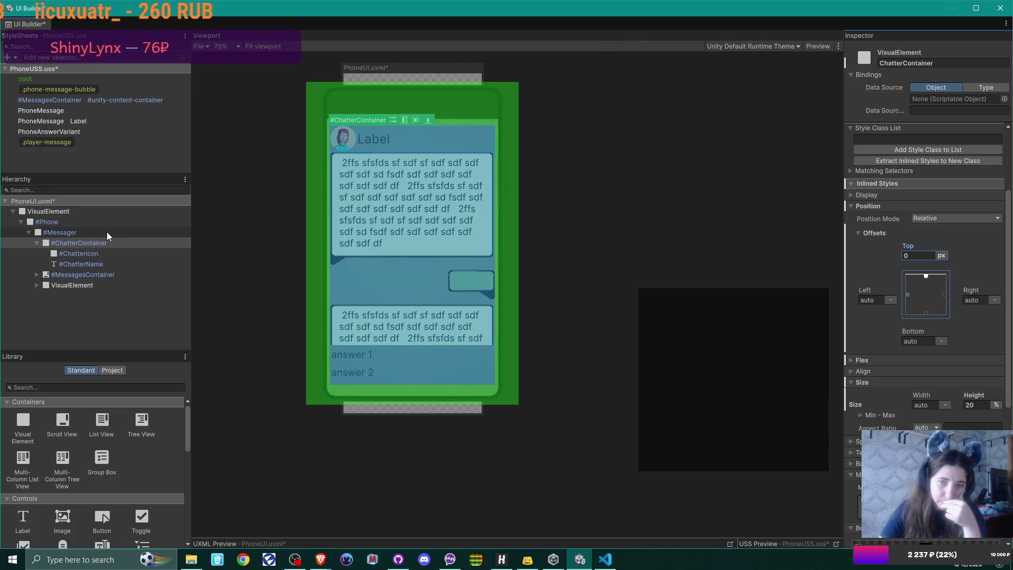
pyautogui.click(107, 234)
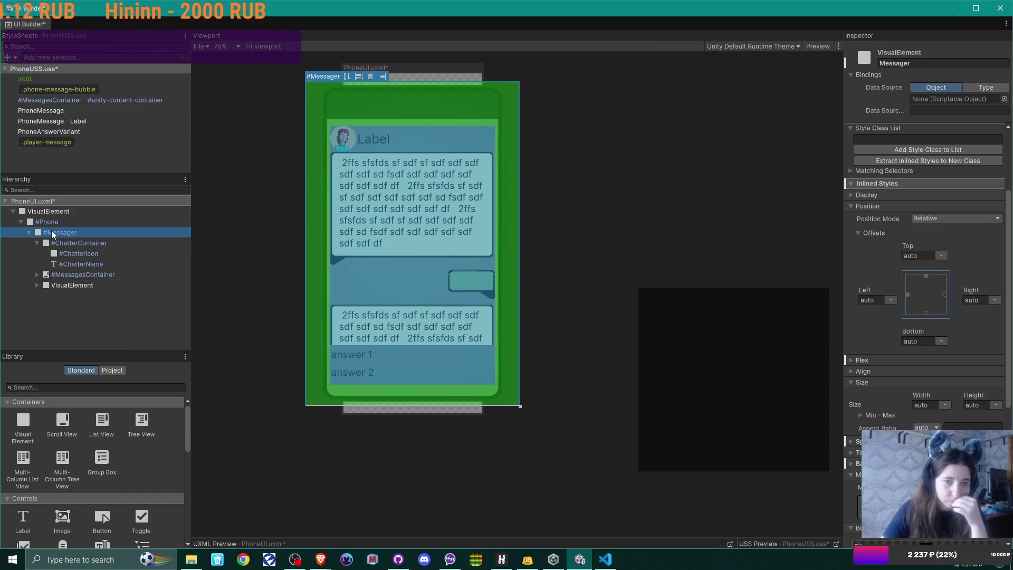
pyautogui.click(40, 222)
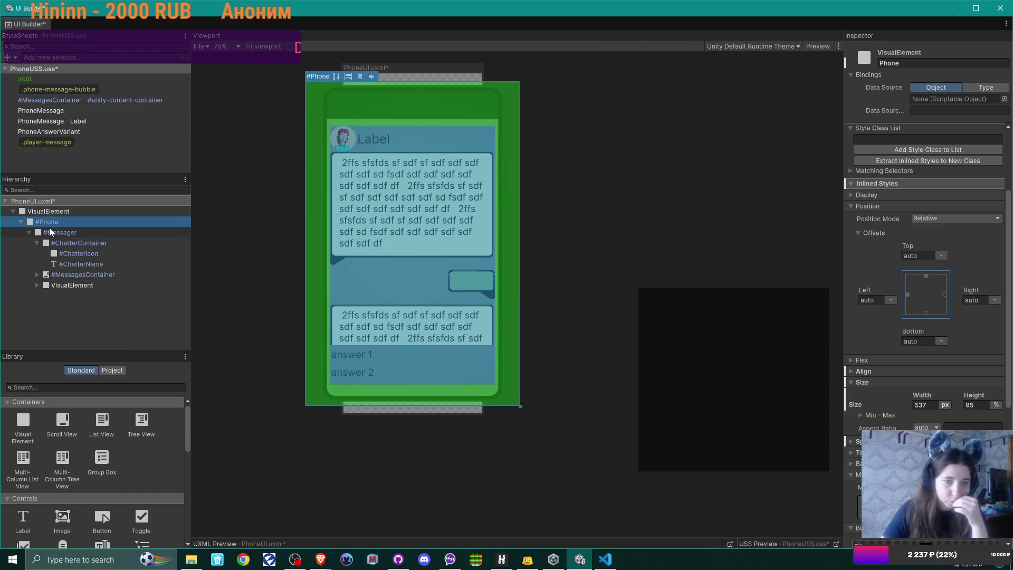
pyautogui.click(50, 230)
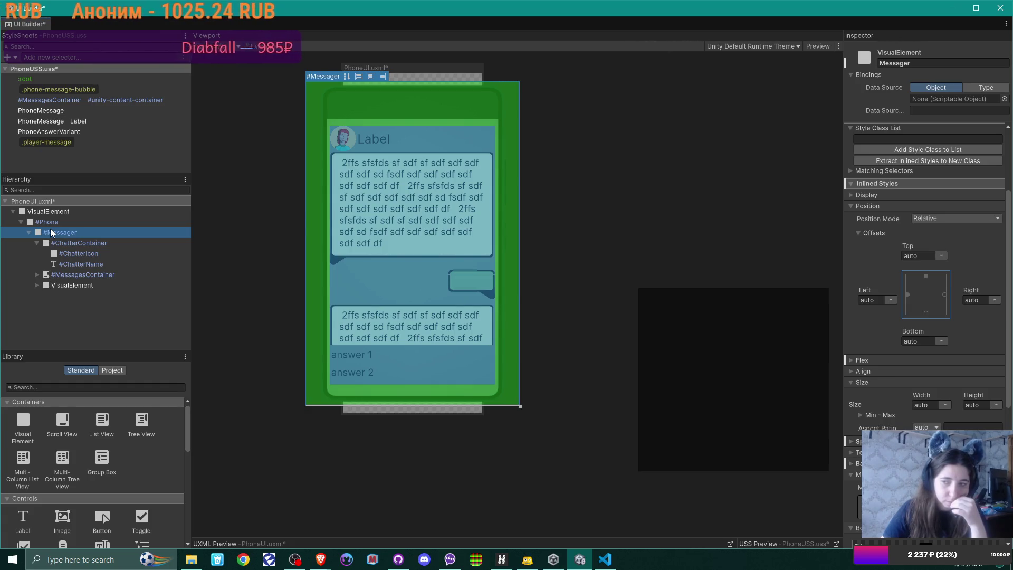
pyautogui.click(71, 242)
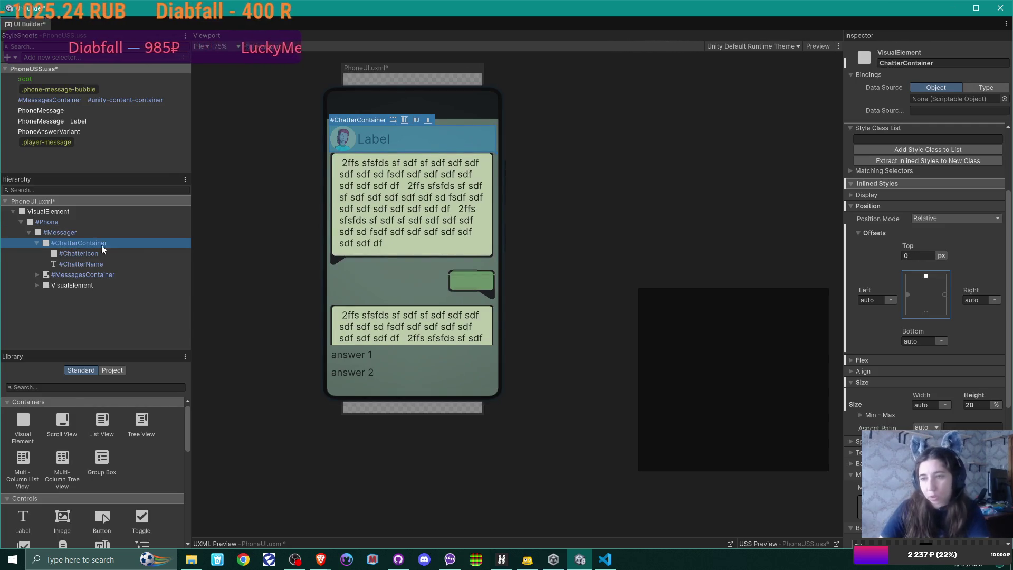
pyautogui.scroll(-3, 993, 280)
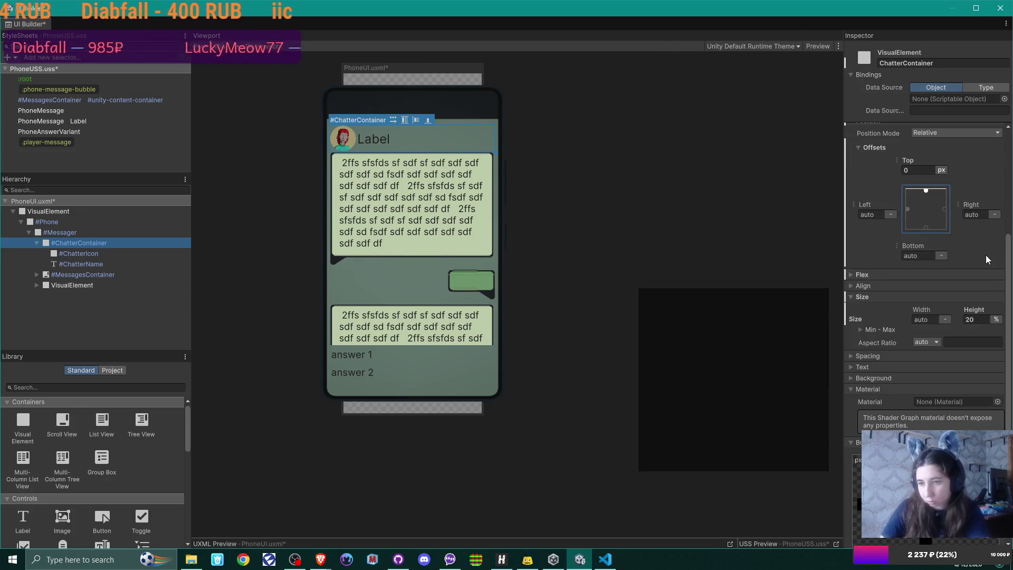
pyautogui.scroll(-2, 927, 262)
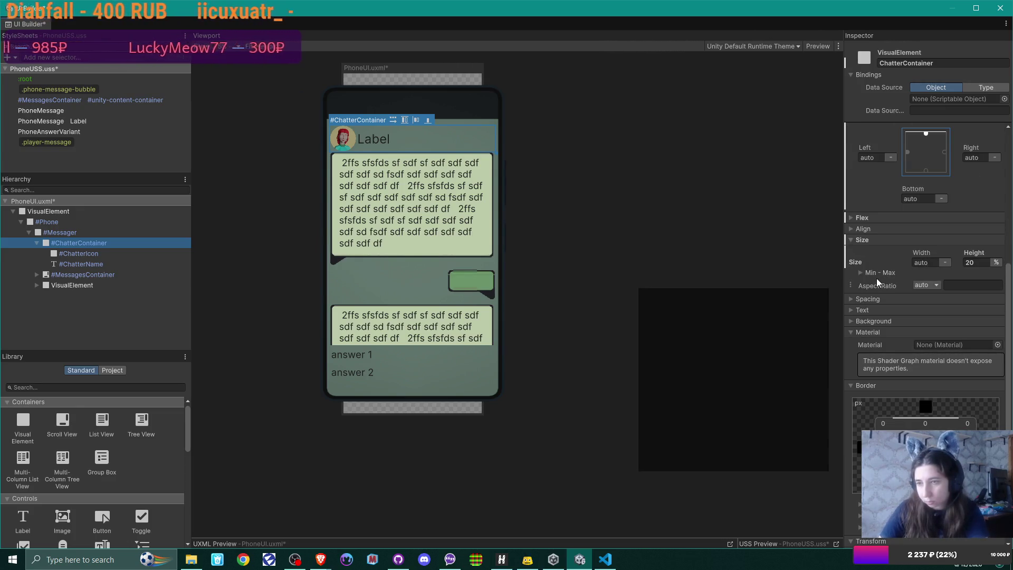
pyautogui.click(853, 299)
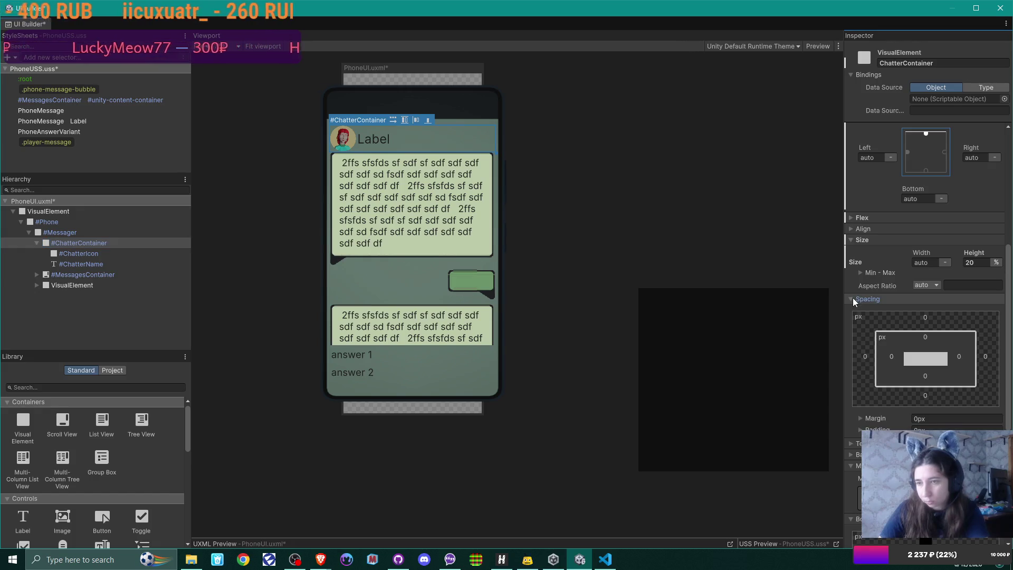
pyautogui.click(852, 300)
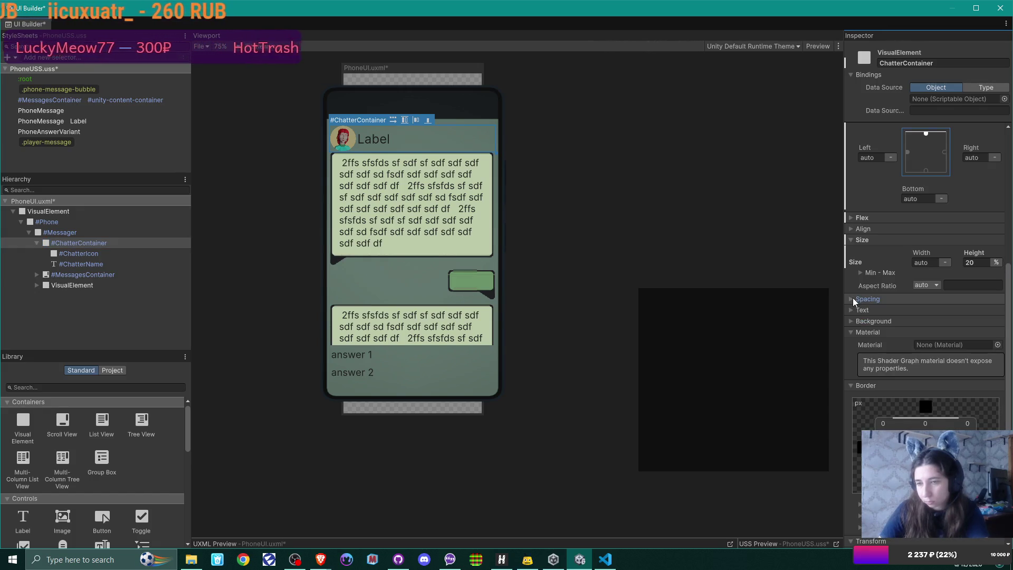
pyautogui.click(852, 228)
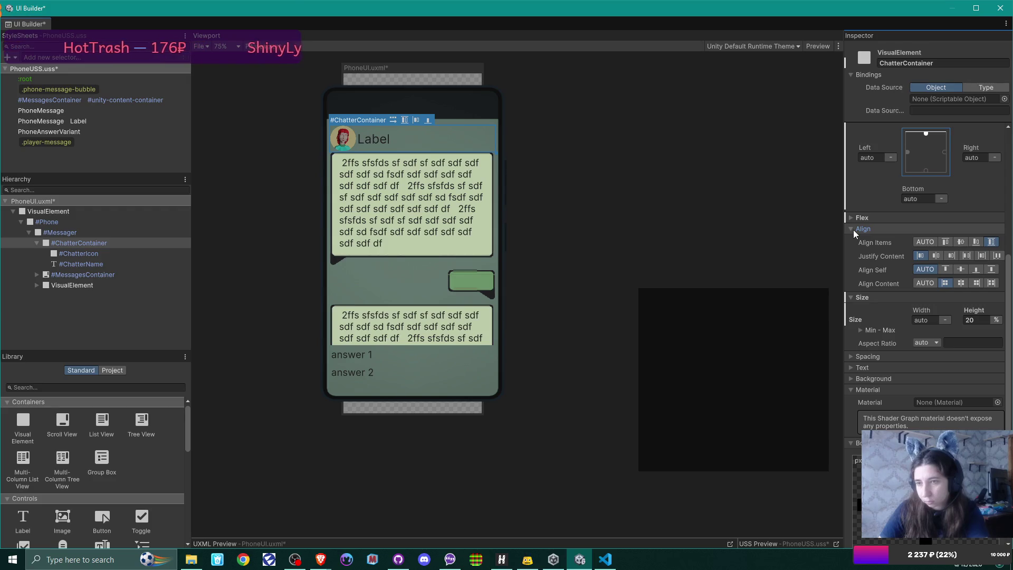
pyautogui.click(950, 270)
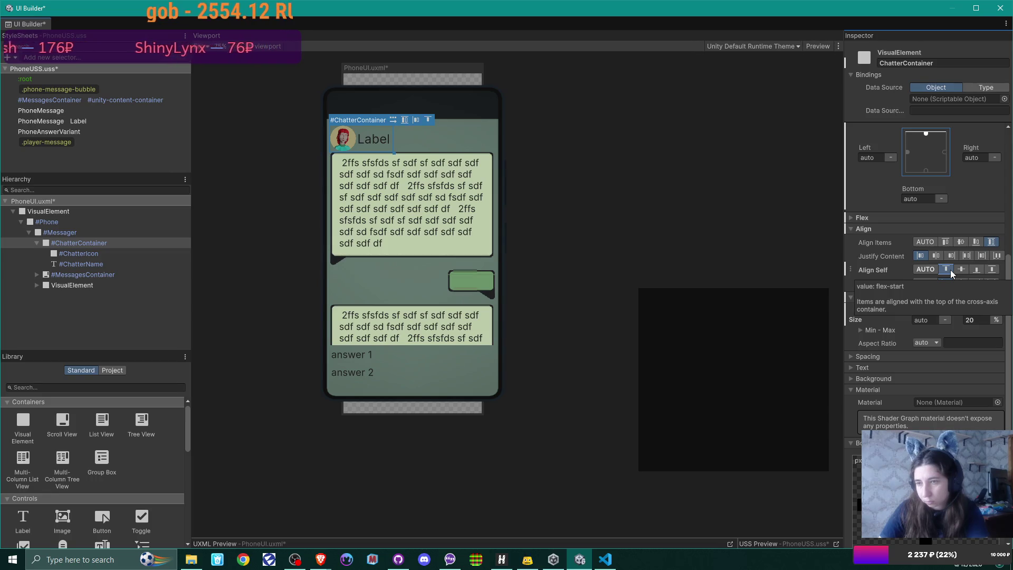
pyautogui.click(917, 271)
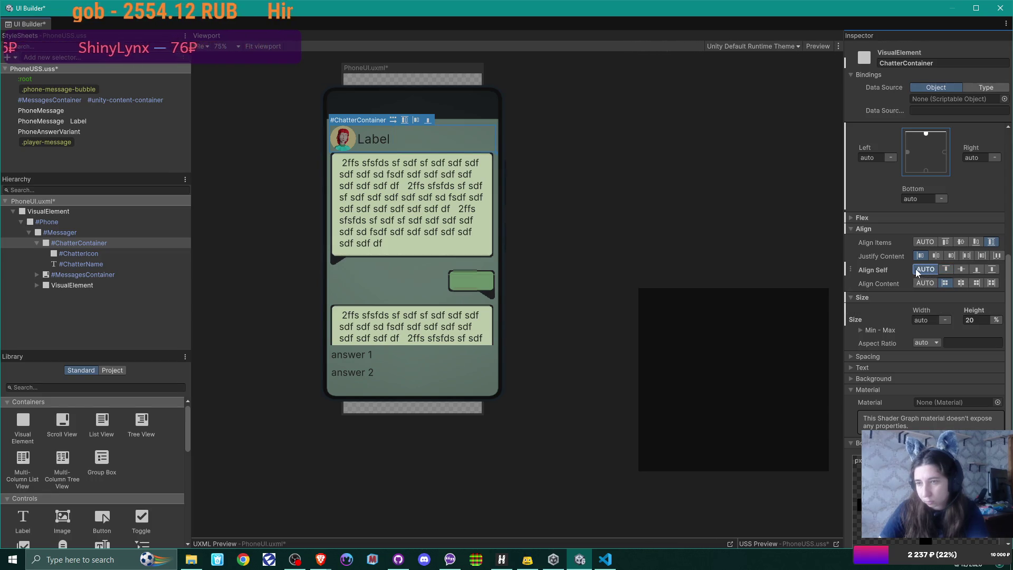
pyautogui.click(852, 218)
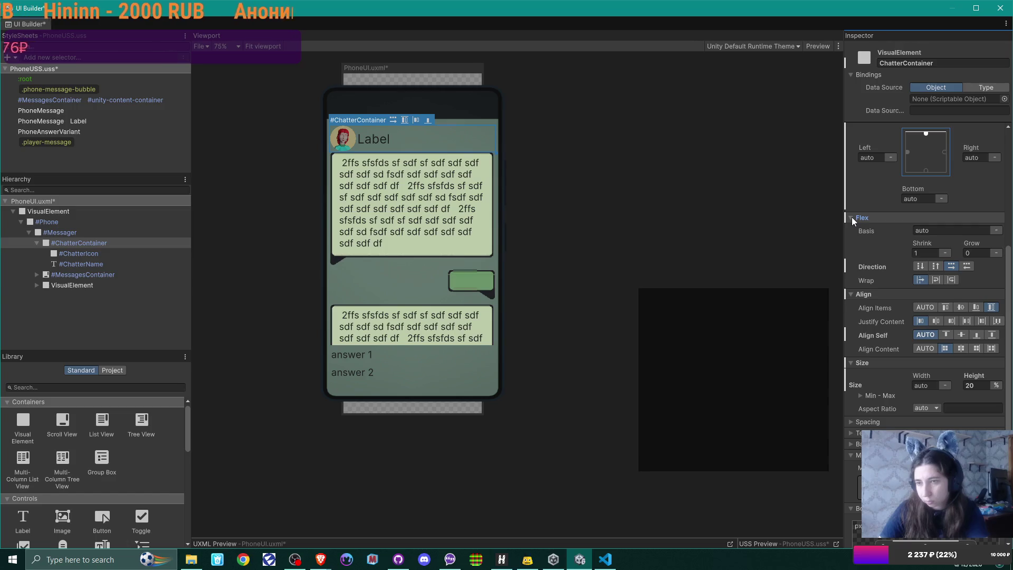
pyautogui.click(852, 217)
pyautogui.click(852, 229)
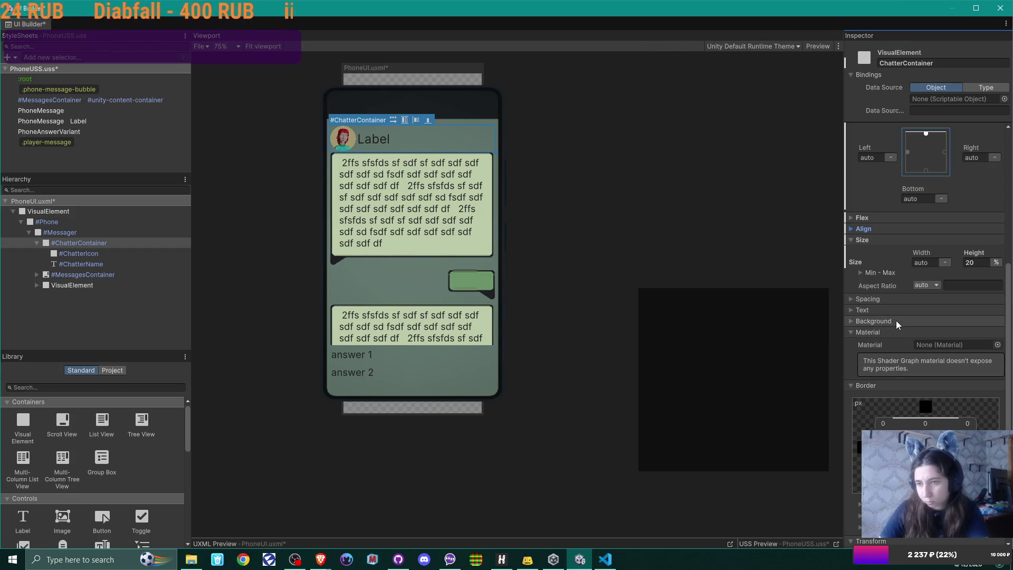
pyautogui.scroll(-5, 897, 311)
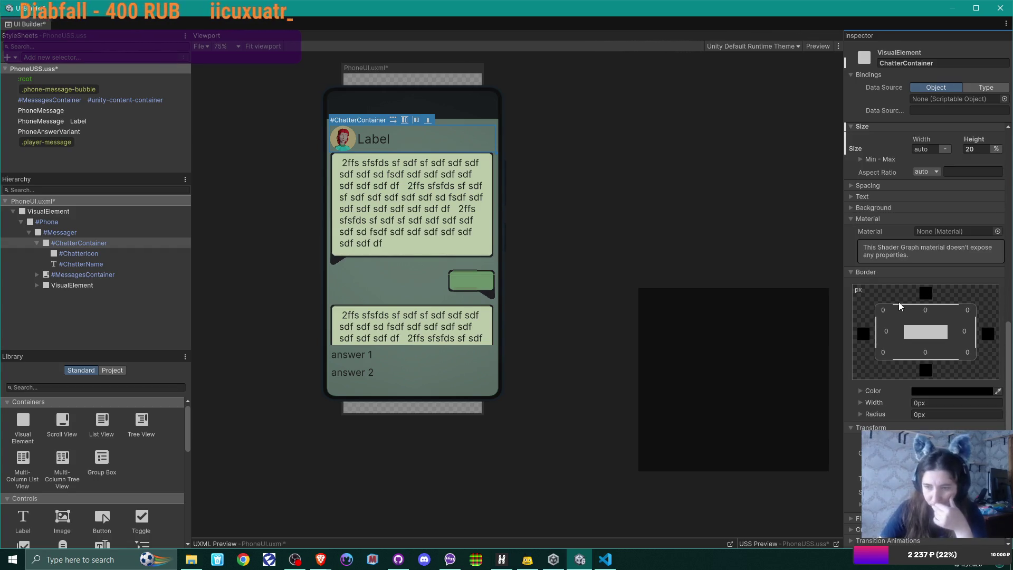
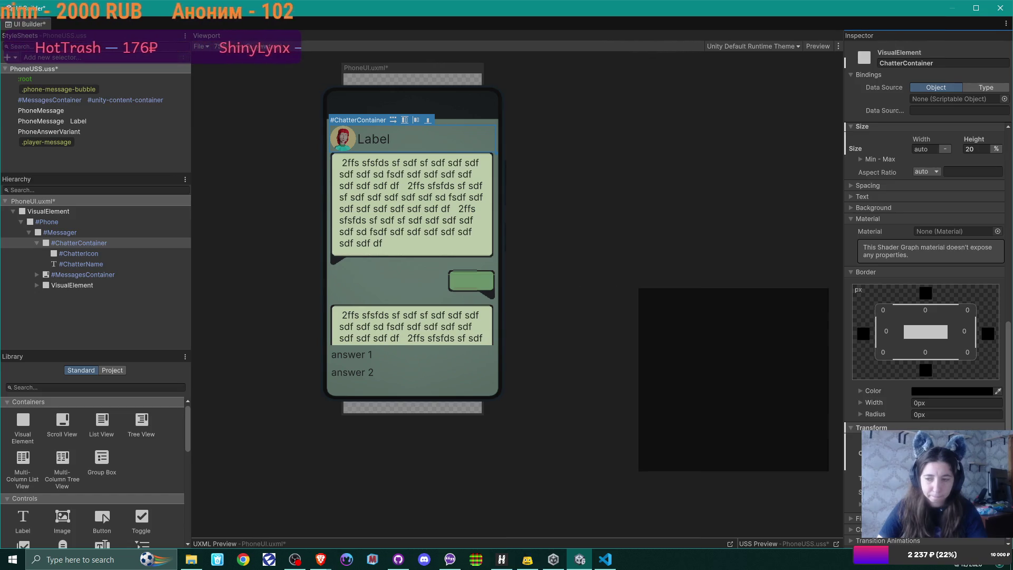
# Keep the ChatterContainer's position mode as Relative.
pyautogui.scroll(3, 917, 312)
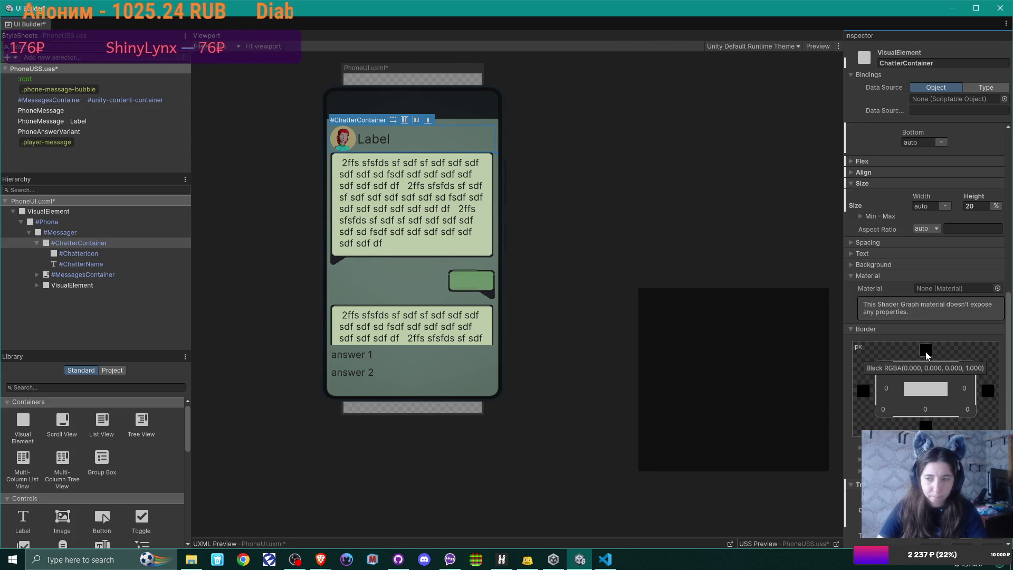
pyautogui.scroll(3, 926, 350)
pyautogui.scroll(2, 926, 350)
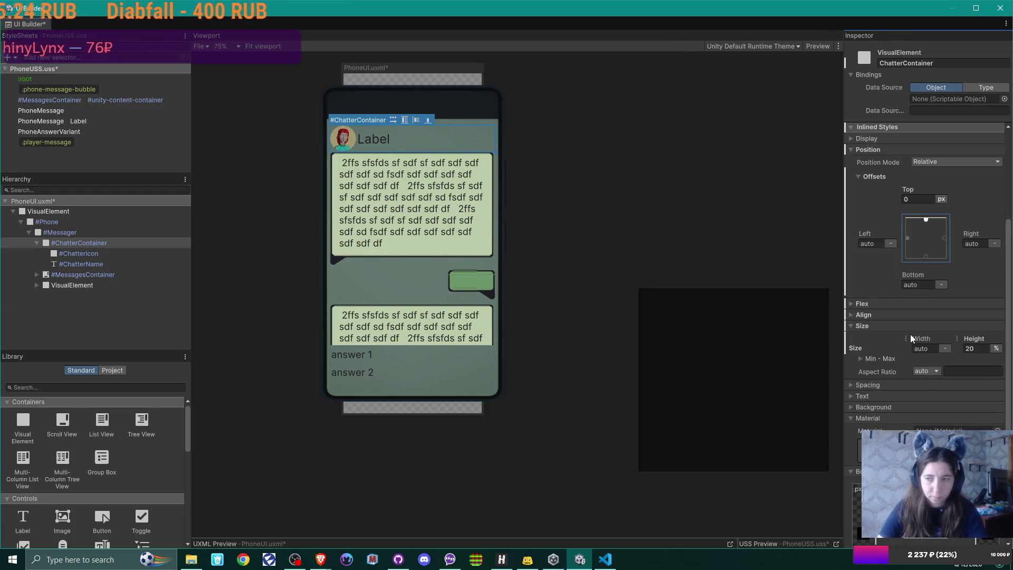
pyautogui.scroll(3, 911, 336)
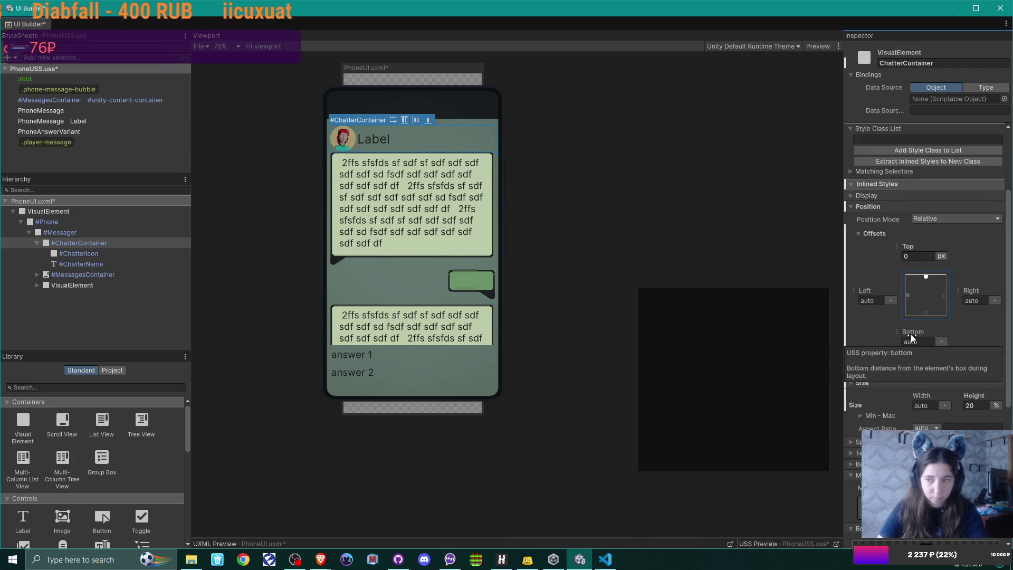
pyautogui.click(930, 247)
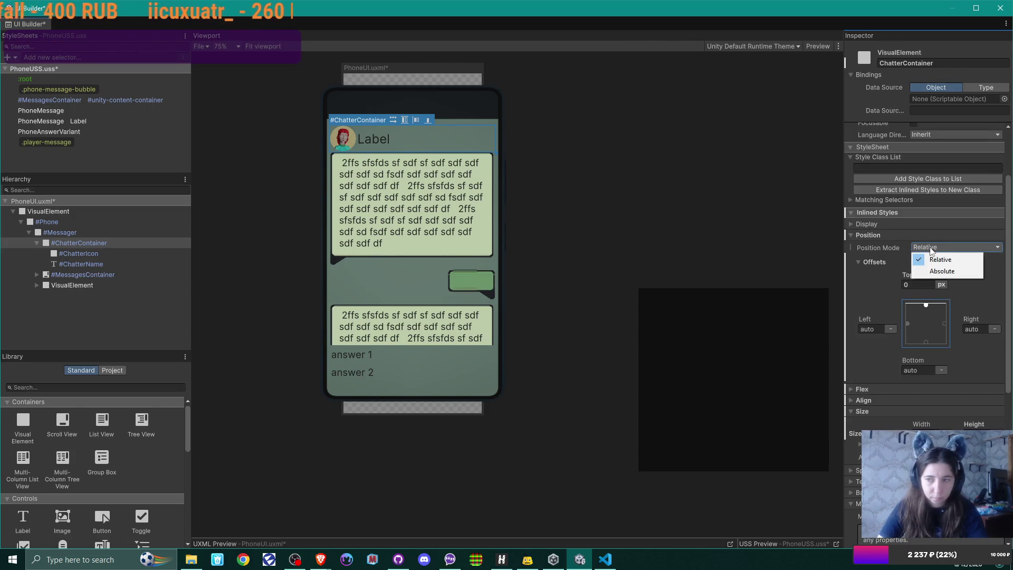
pyautogui.click(930, 247)
pyautogui.click(927, 246)
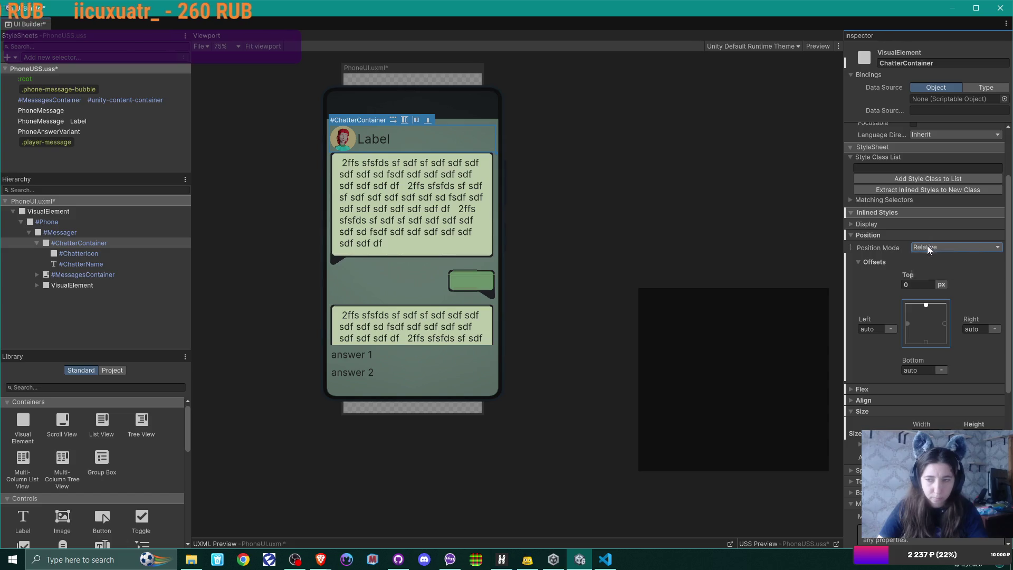
pyautogui.click(872, 253)
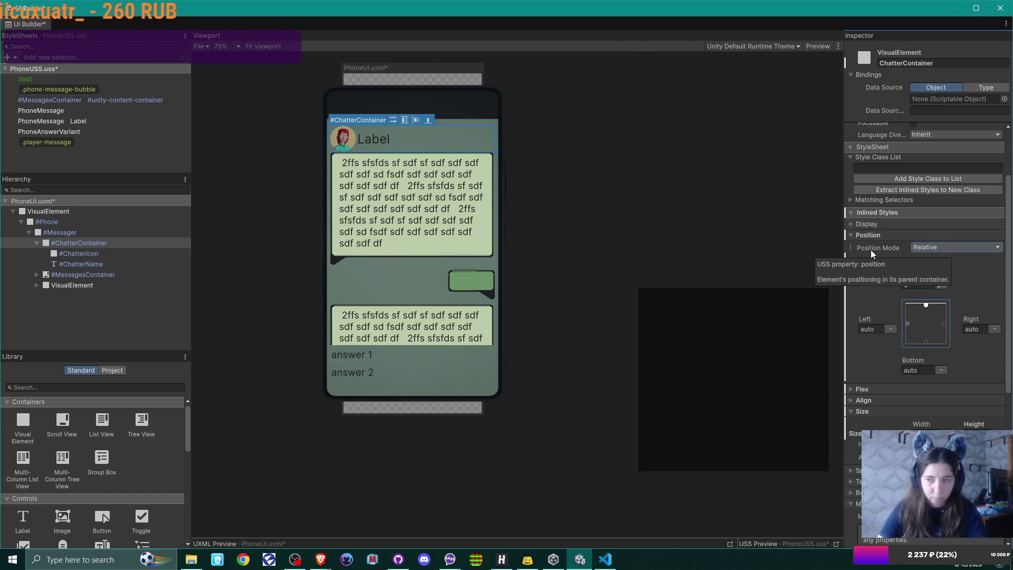
pyautogui.scroll(1, 977, 267)
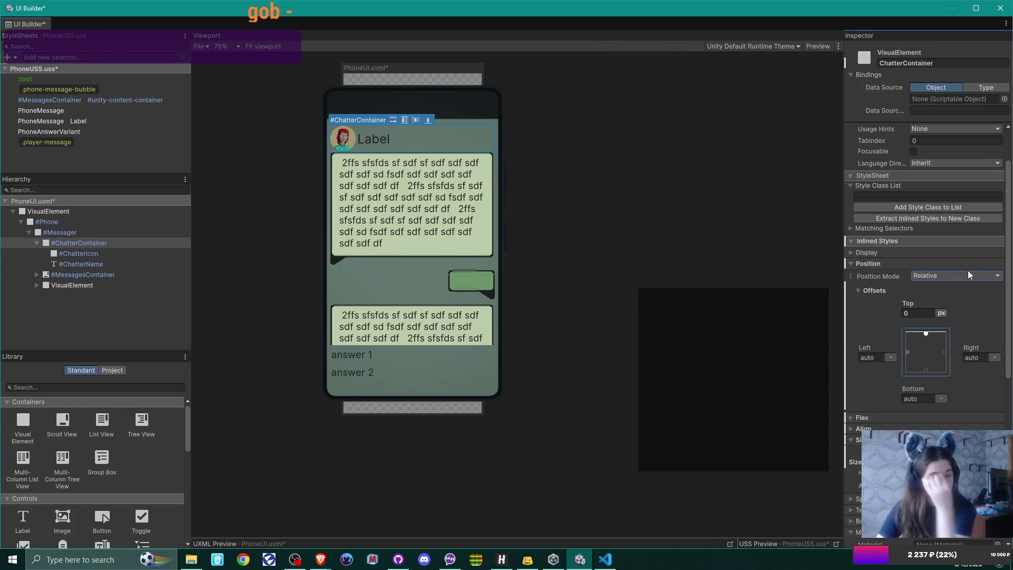
pyautogui.click(121, 245)
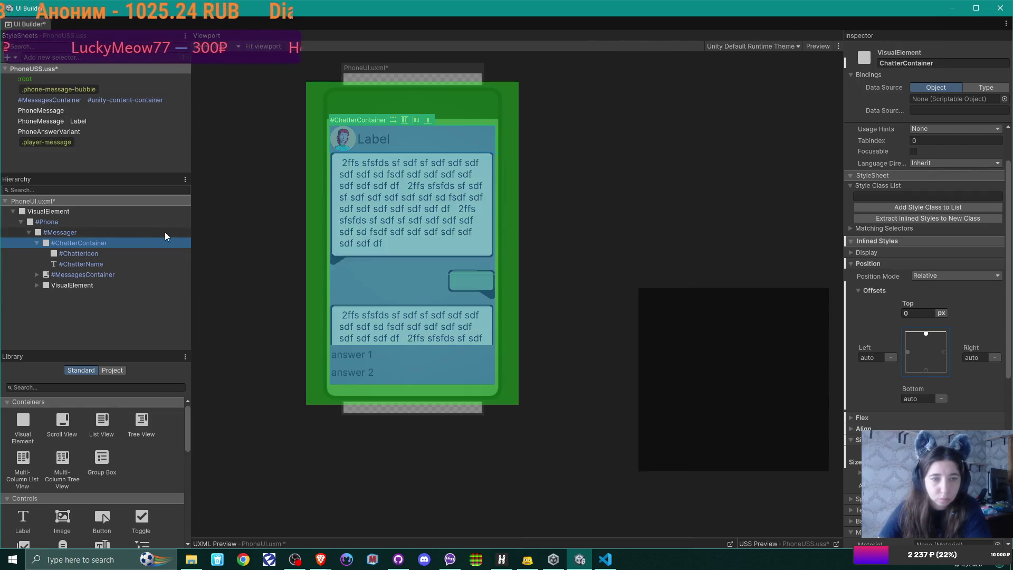
# Drag ChatterContainer's Top offset to about -88 px so the header meets the phone's top edge.
pyautogui.click(99, 233)
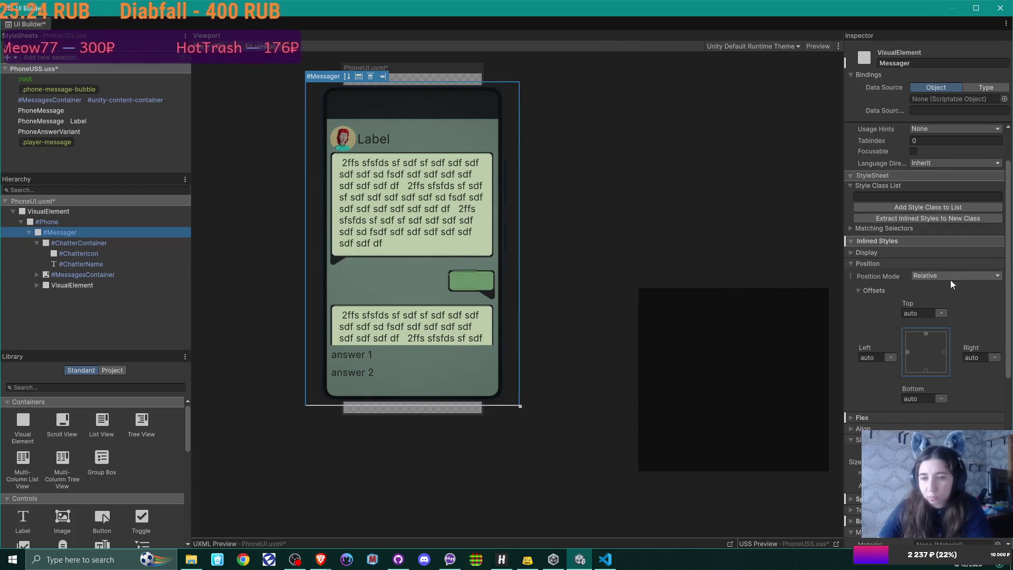
pyautogui.scroll(-5, 993, 283)
pyautogui.scroll(-3, 990, 282)
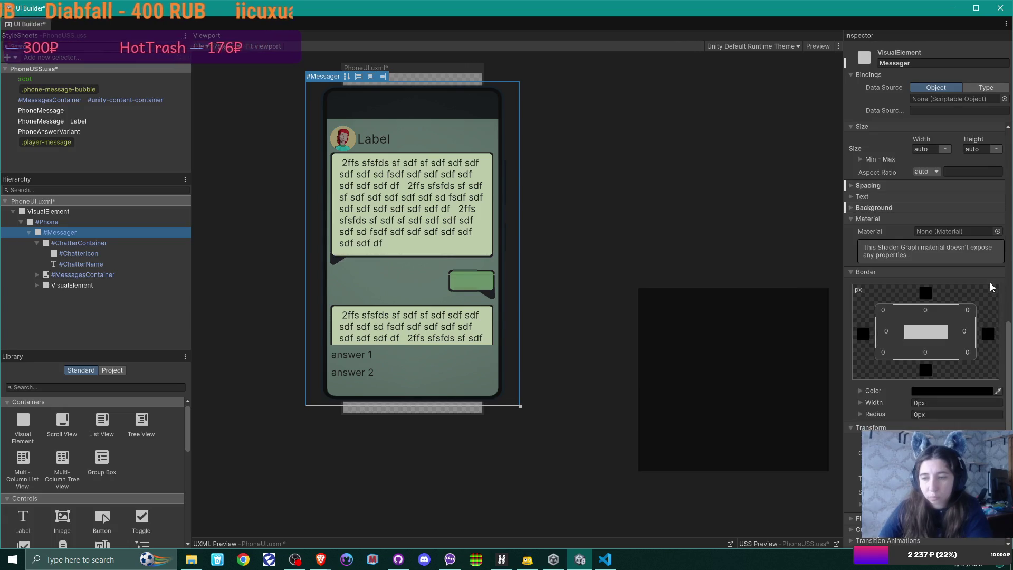
pyautogui.scroll(8, 990, 287)
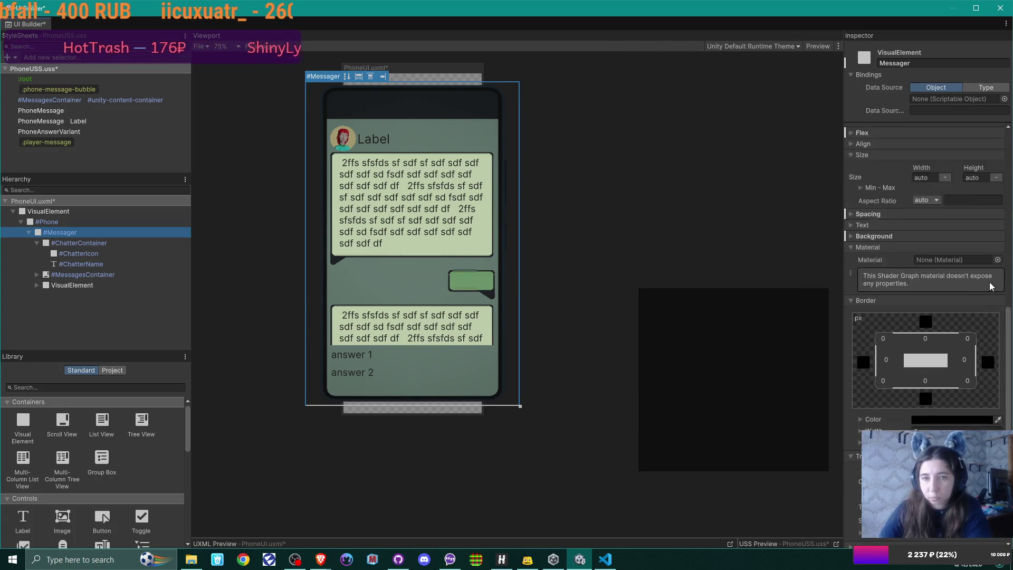
pyautogui.scroll(2, 992, 282)
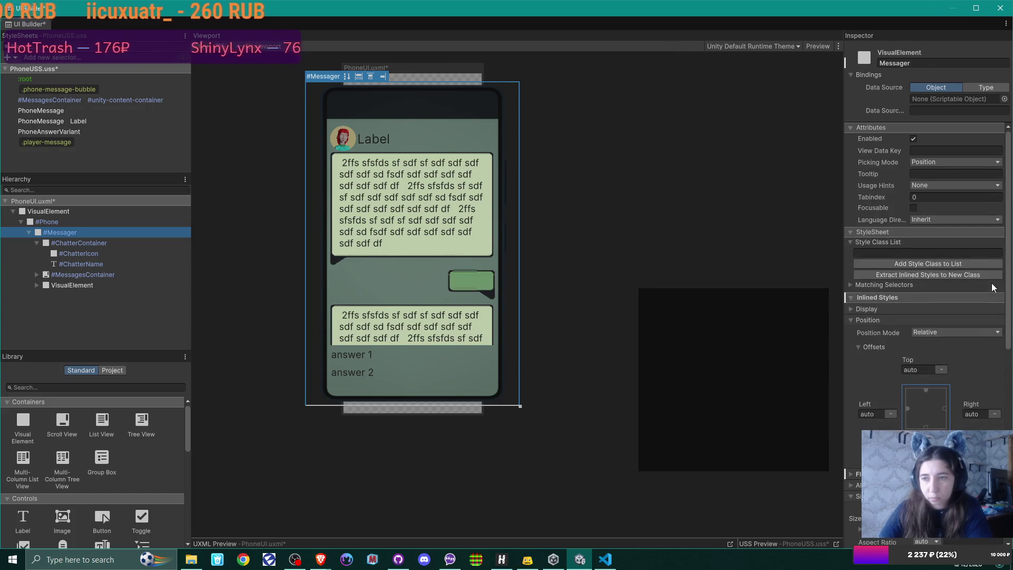
pyautogui.click(73, 242)
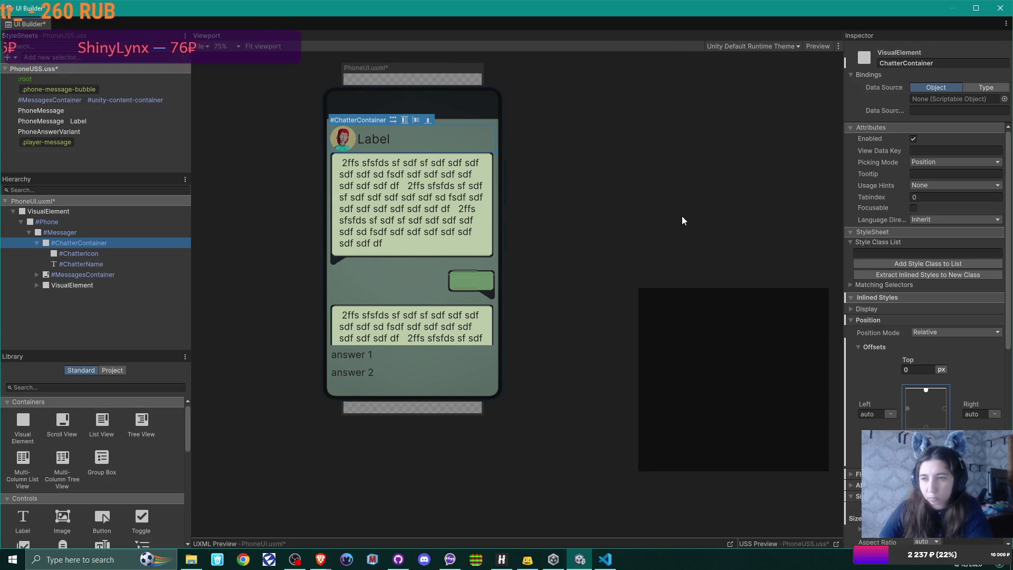
pyautogui.click(939, 163)
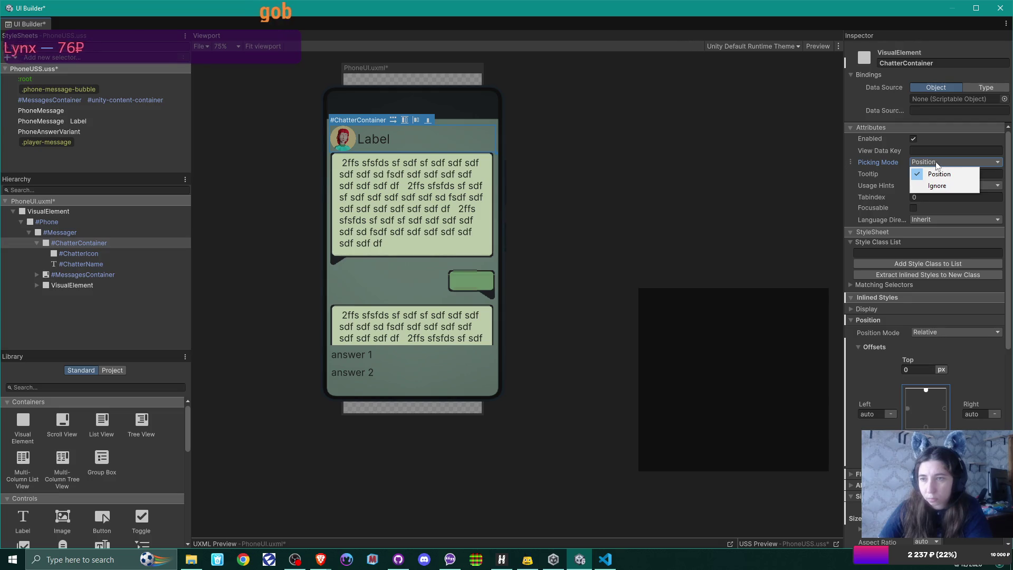
pyautogui.click(888, 163)
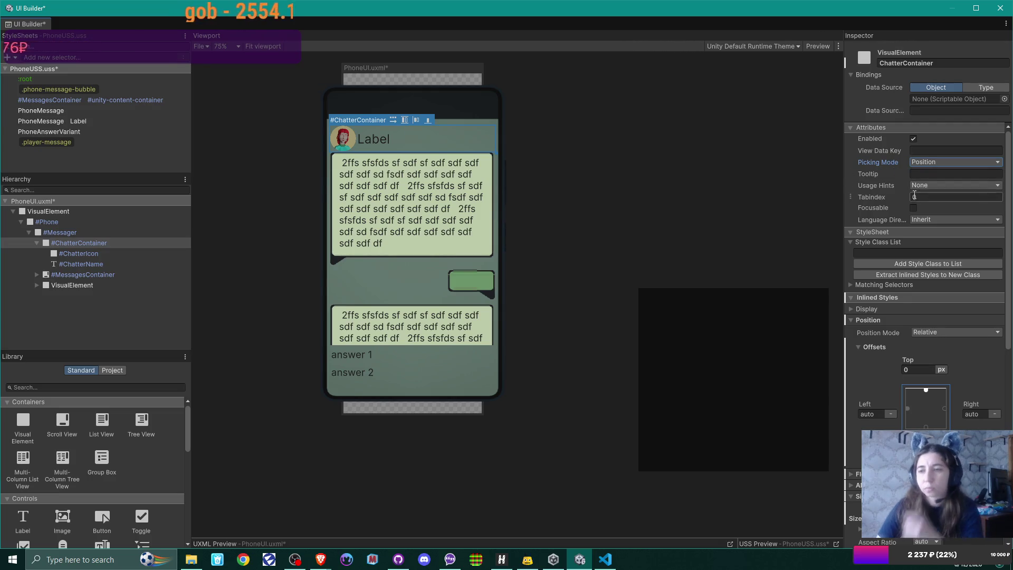
pyautogui.scroll(-5, 970, 272)
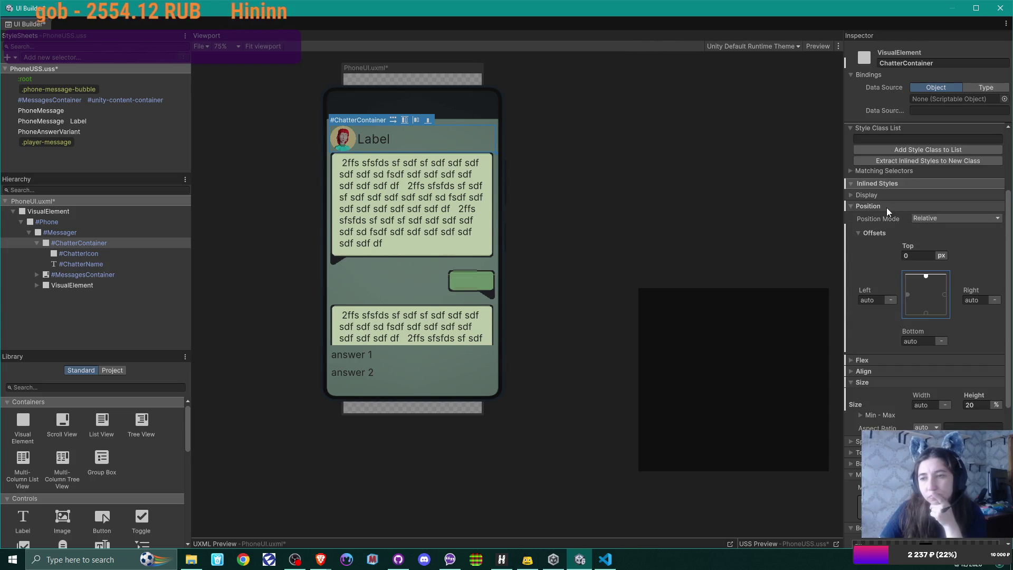
pyautogui.click(942, 255)
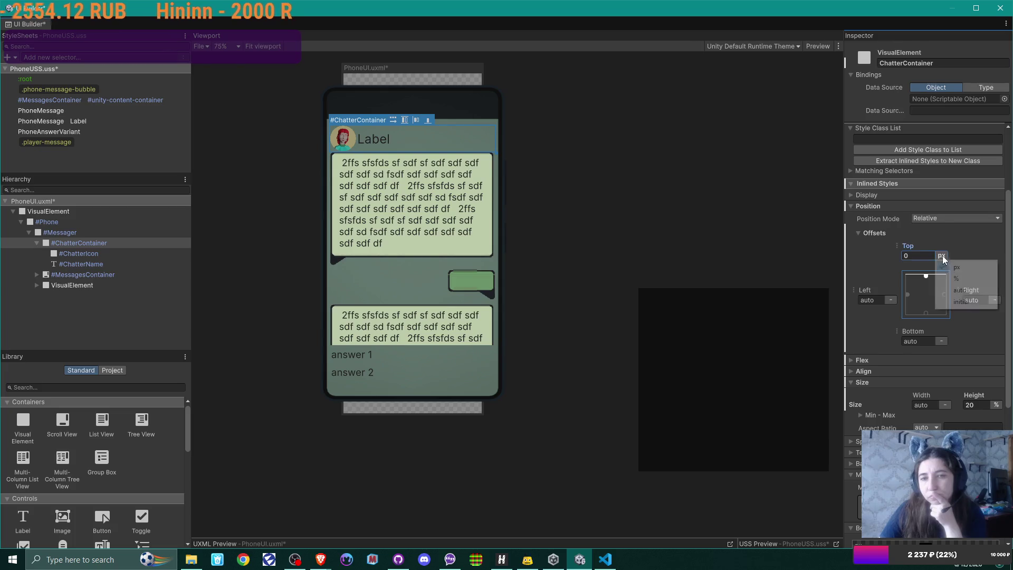
pyautogui.click(913, 242)
pyautogui.moveTo(914, 241); pyautogui.dragTo(869, 243)
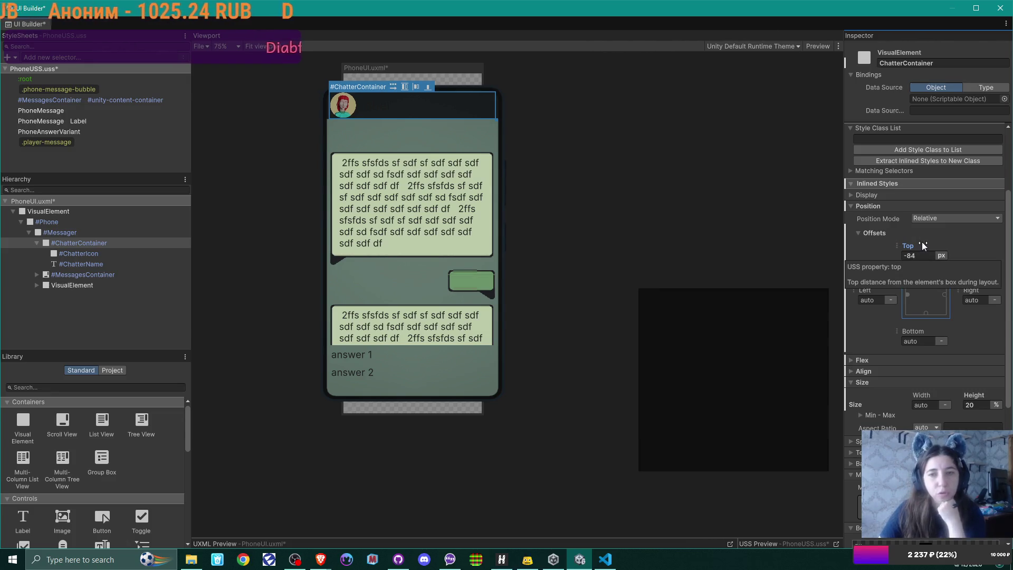
# Review Messager, ChatterContainer, ChatterIcon, ChatterName and MessagesContainer in the Hierarchy.
pyautogui.click(100, 315)
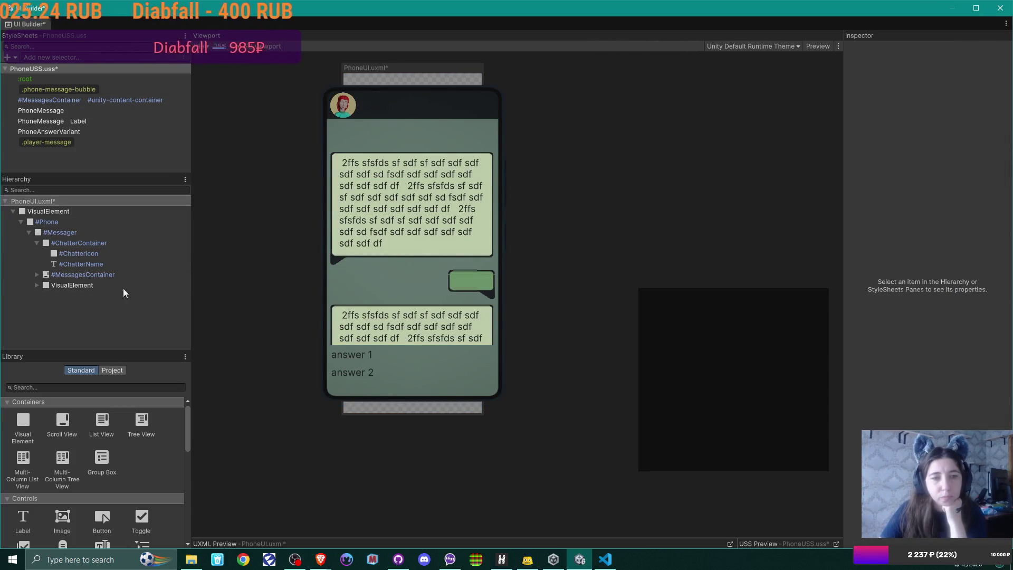
pyautogui.click(89, 232)
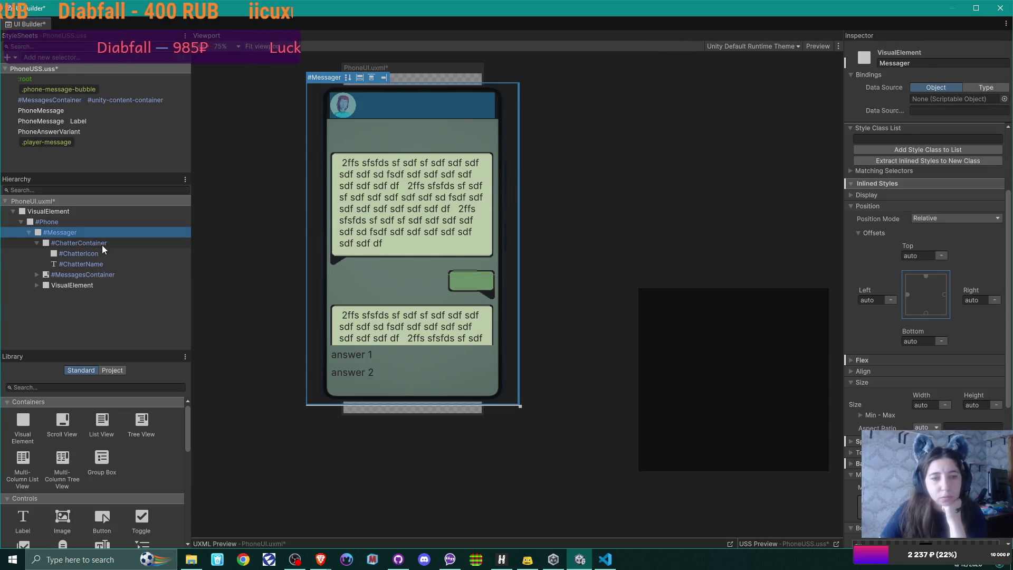
pyautogui.click(102, 244)
pyautogui.click(101, 253)
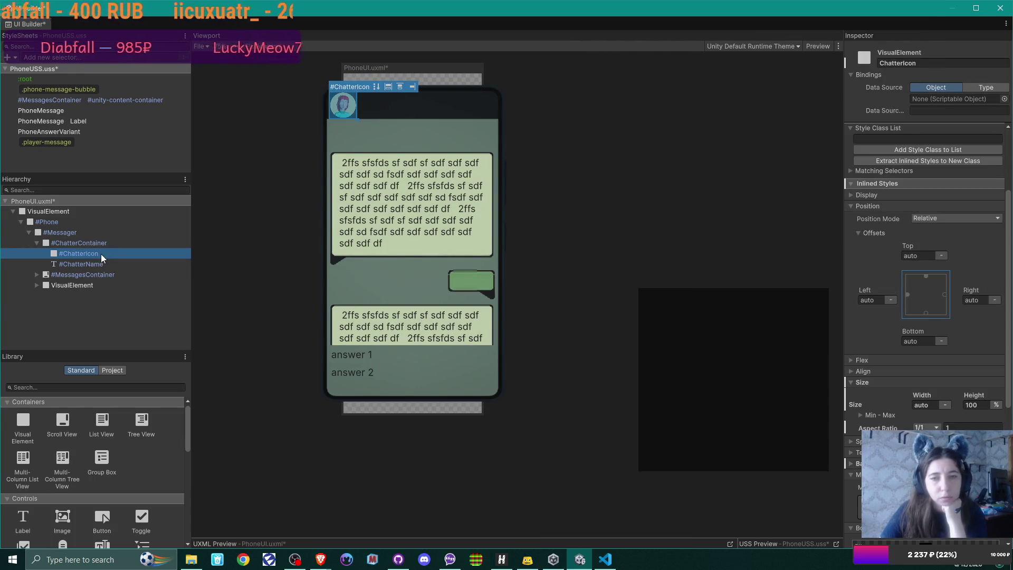
pyautogui.click(103, 261)
pyautogui.click(105, 274)
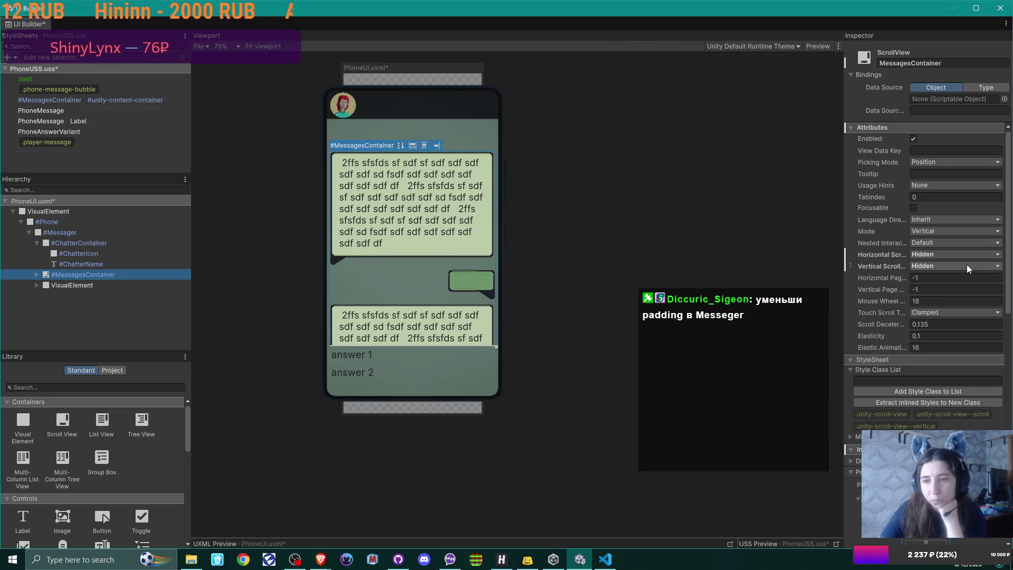
# Select Messager and reveal its padding and margin settings.
pyautogui.click(71, 233)
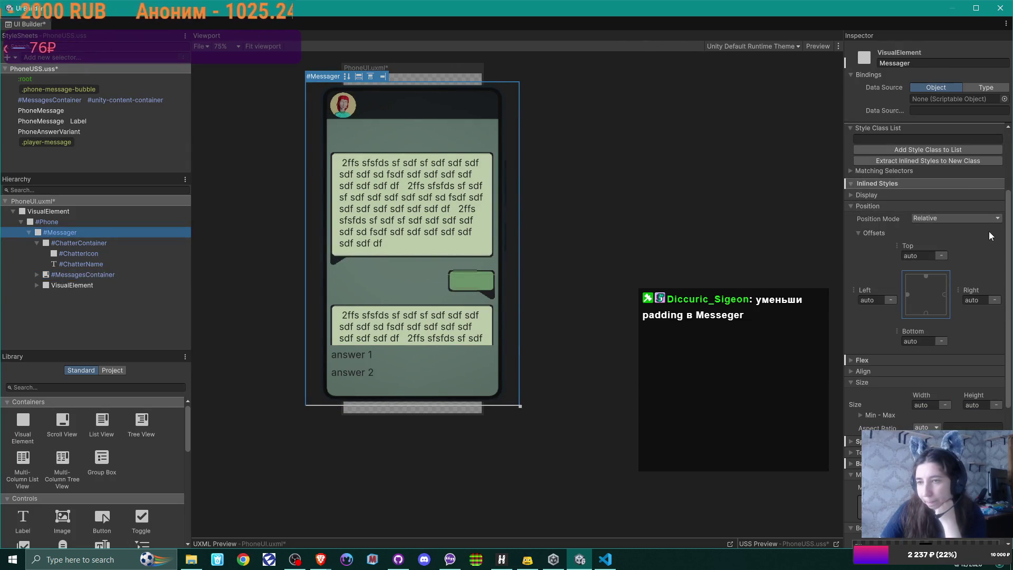
pyautogui.scroll(-3, 988, 231)
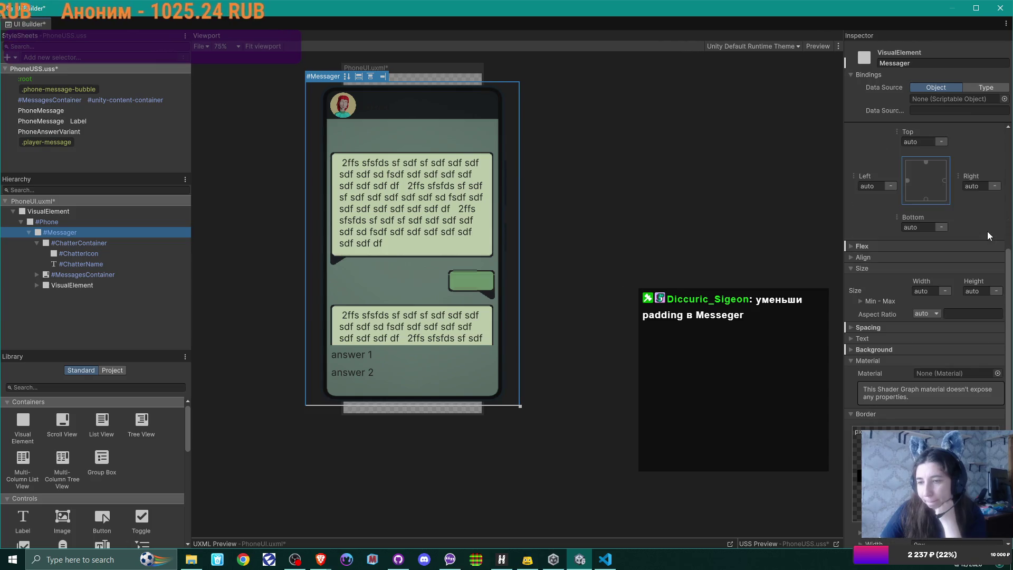
pyautogui.scroll(-3, 987, 231)
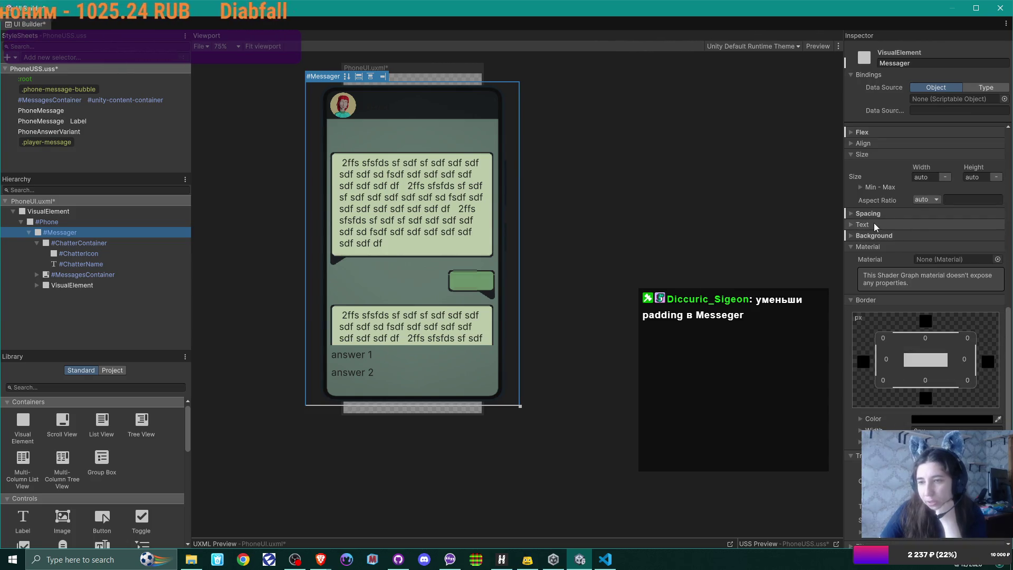
pyautogui.click(852, 213)
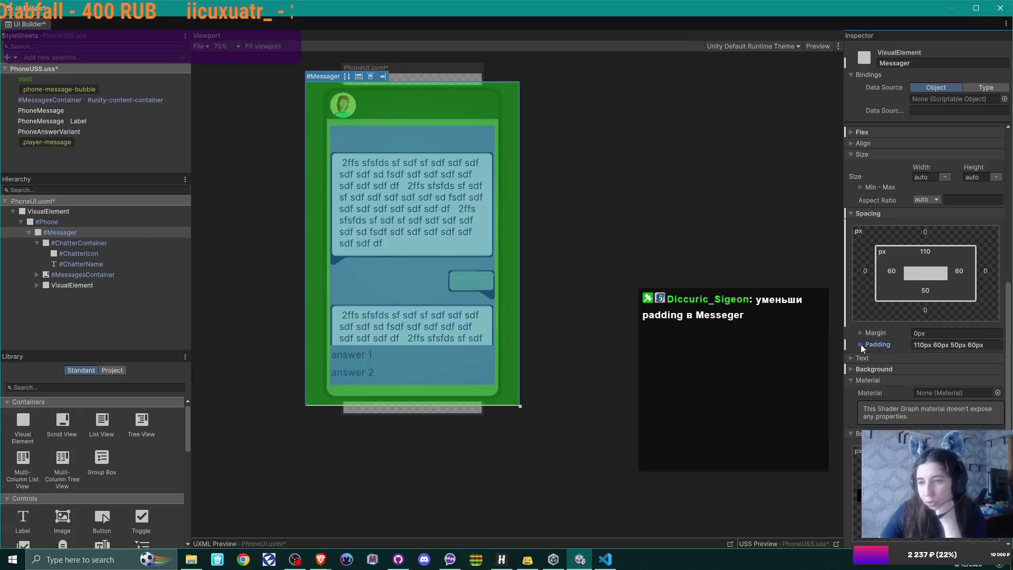
# Set the Messager's top padding and the ChatterContainer's top offset both to 0.
pyautogui.click(860, 344)
pyautogui.scroll(-2, 913, 309)
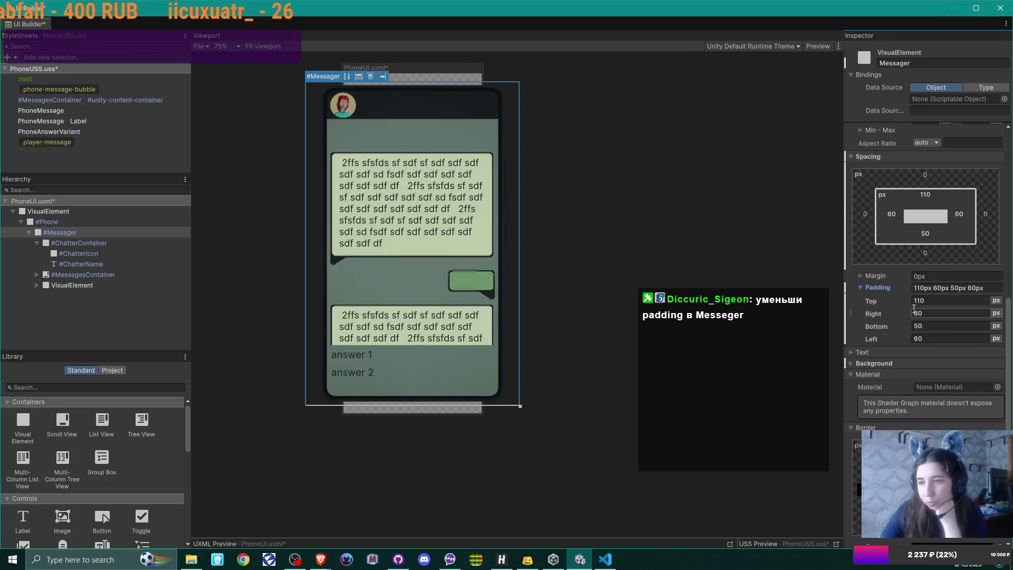
pyautogui.click(964, 300)
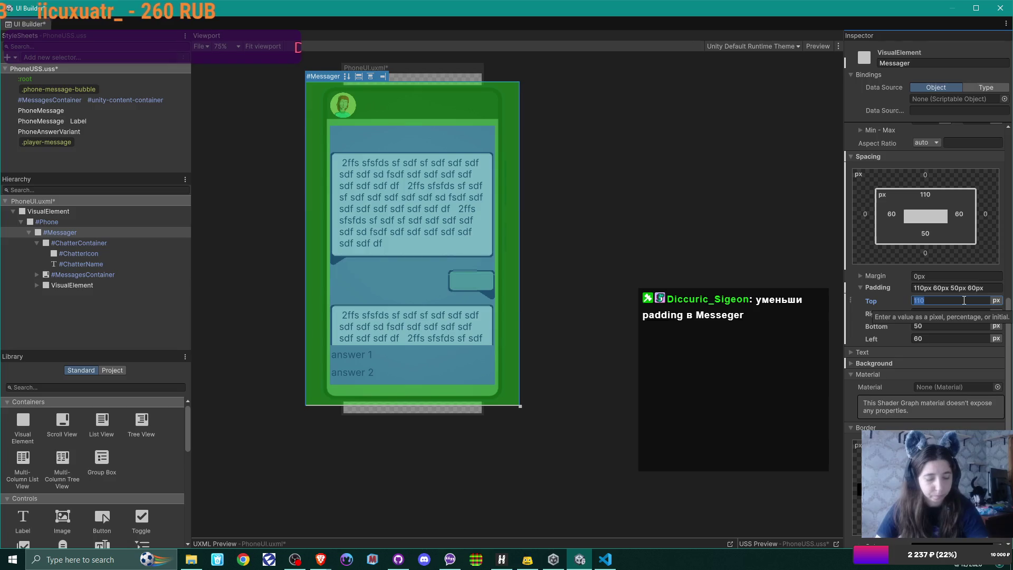
pyautogui.write('0')
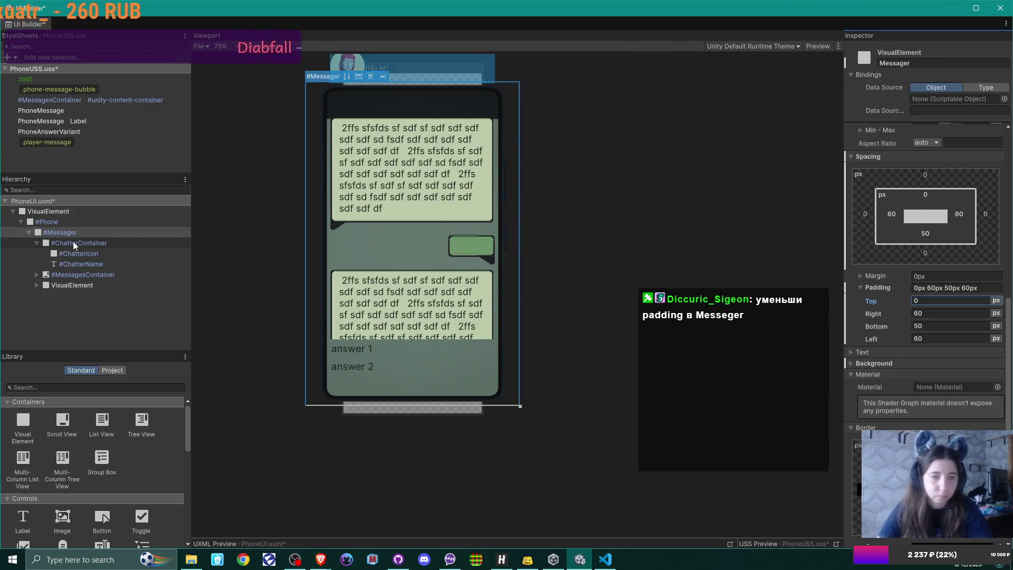
pyautogui.click(76, 244)
pyautogui.scroll(3, 945, 181)
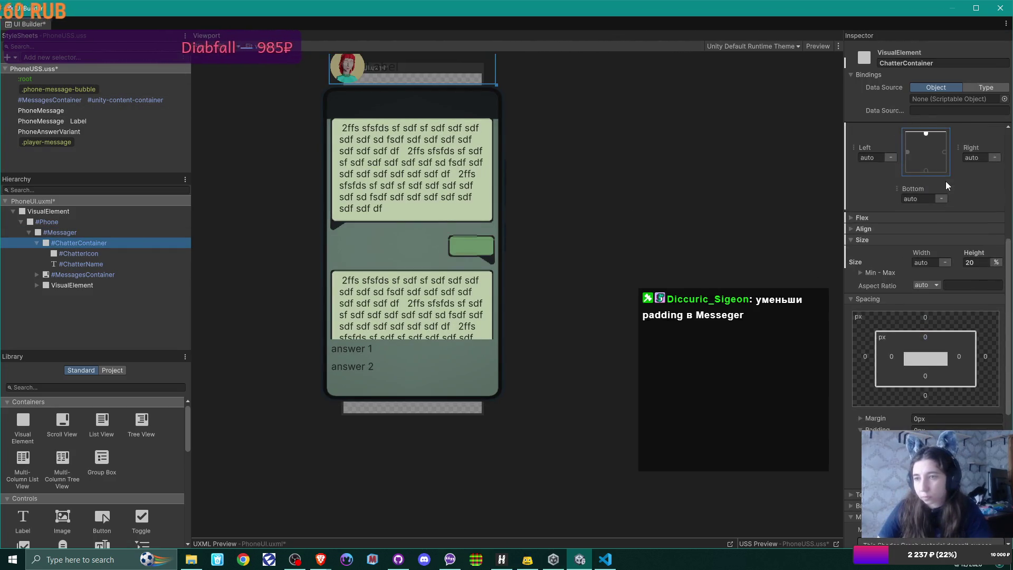
pyautogui.click(927, 171)
pyautogui.write('0')
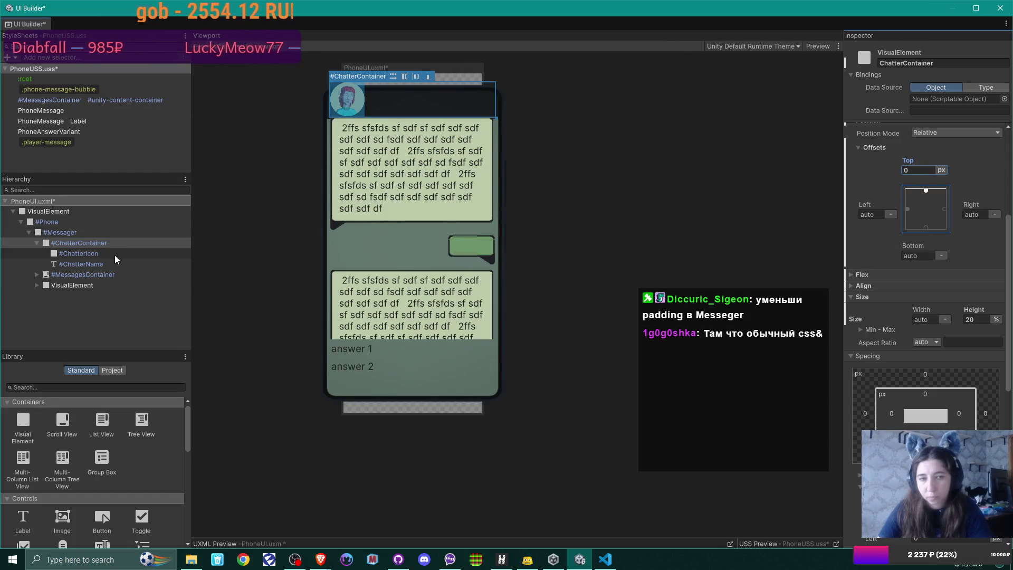
# Set the Messager's top padding to 10px.
pyautogui.click(96, 230)
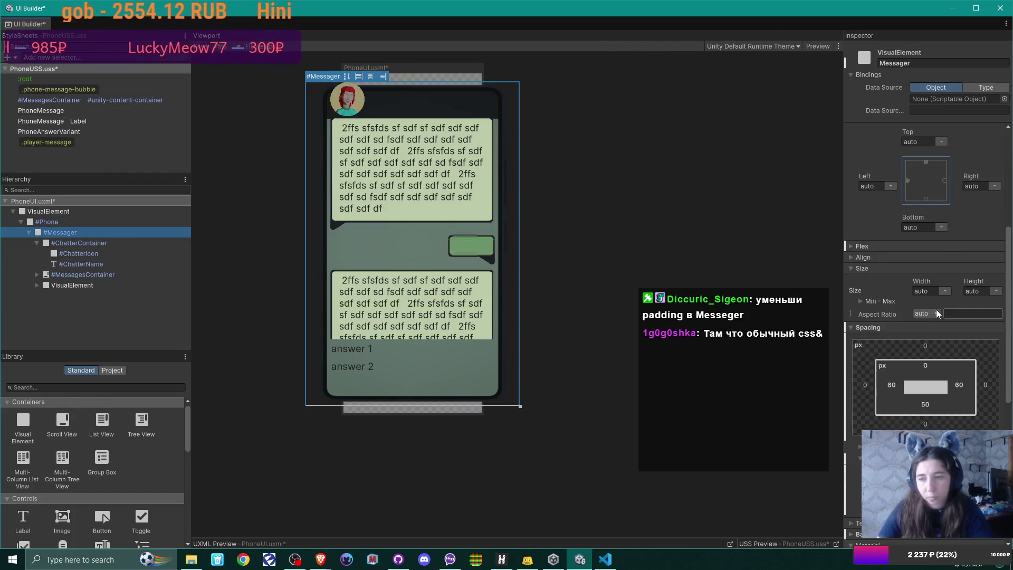
pyautogui.scroll(-2, 936, 311)
pyautogui.click(918, 403)
pyautogui.write('10px 60px 50px 60px')
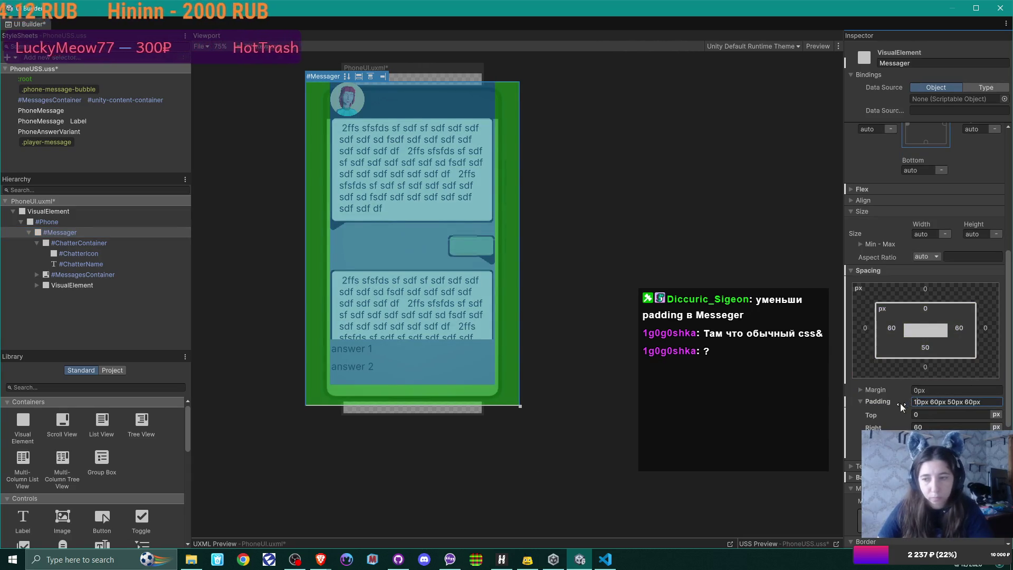
pyautogui.press('Return')
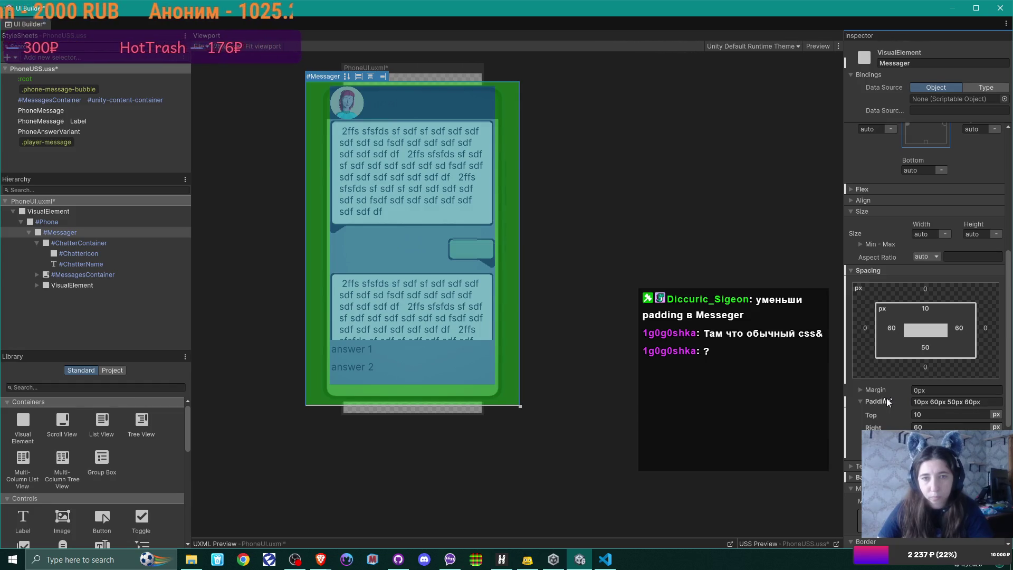
# Shrink the chat header's height to 16% and raise Messager's top padding to 21px.
pyautogui.click(95, 243)
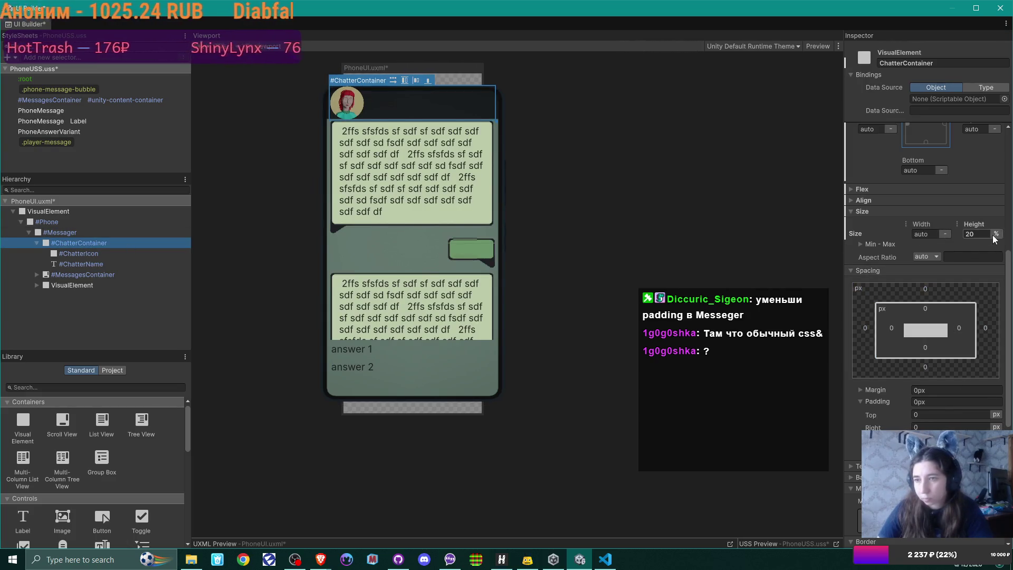
pyautogui.moveTo(976, 225); pyautogui.dragTo(974, 226)
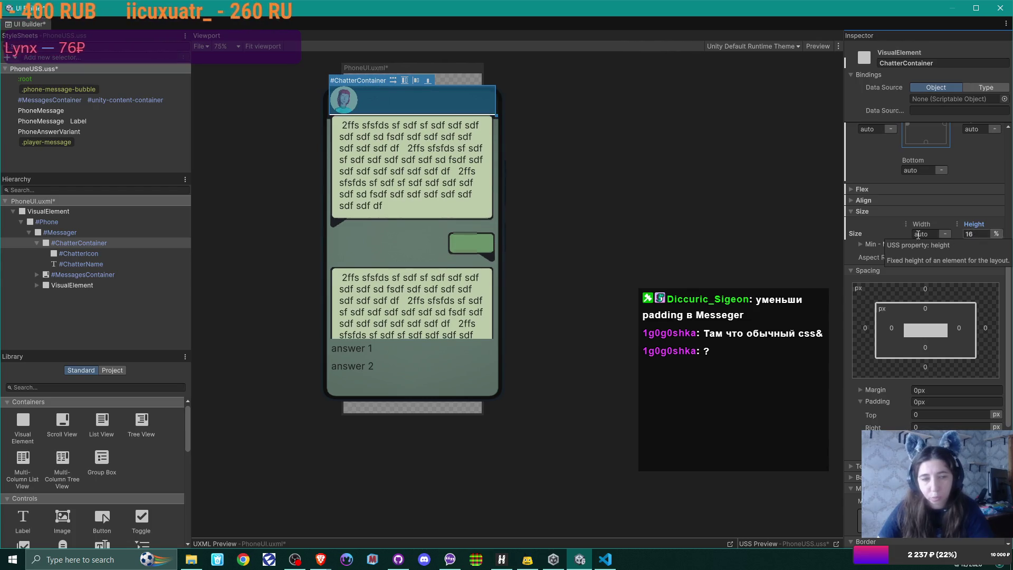
pyautogui.click(59, 232)
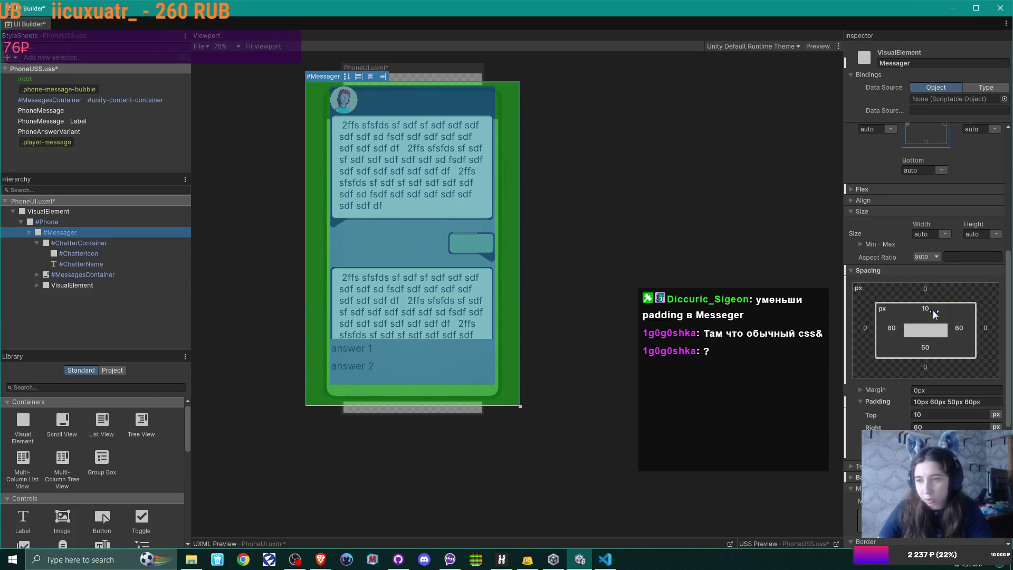
pyautogui.moveTo(921, 311); pyautogui.dragTo(931, 312)
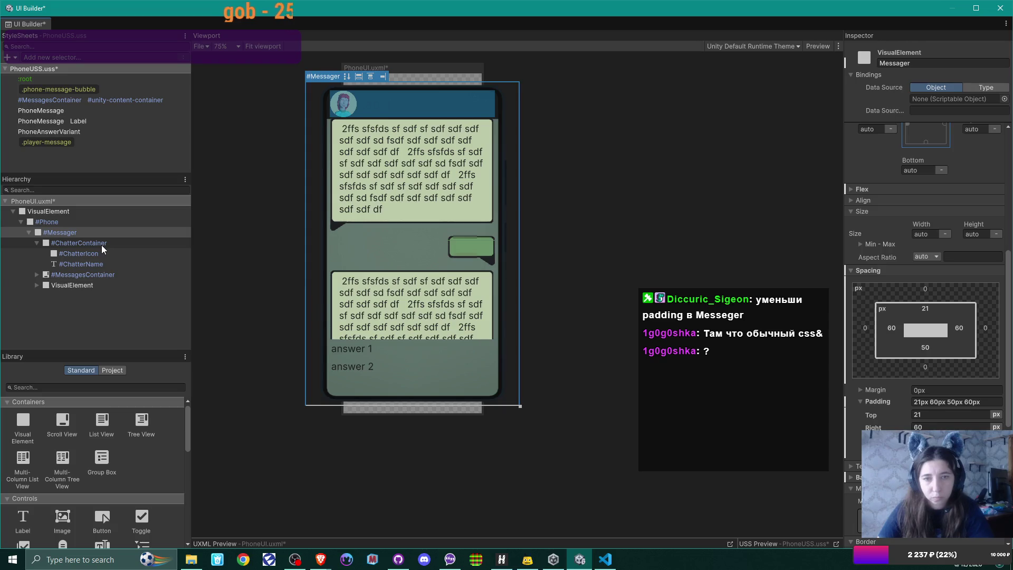
pyautogui.click(91, 274)
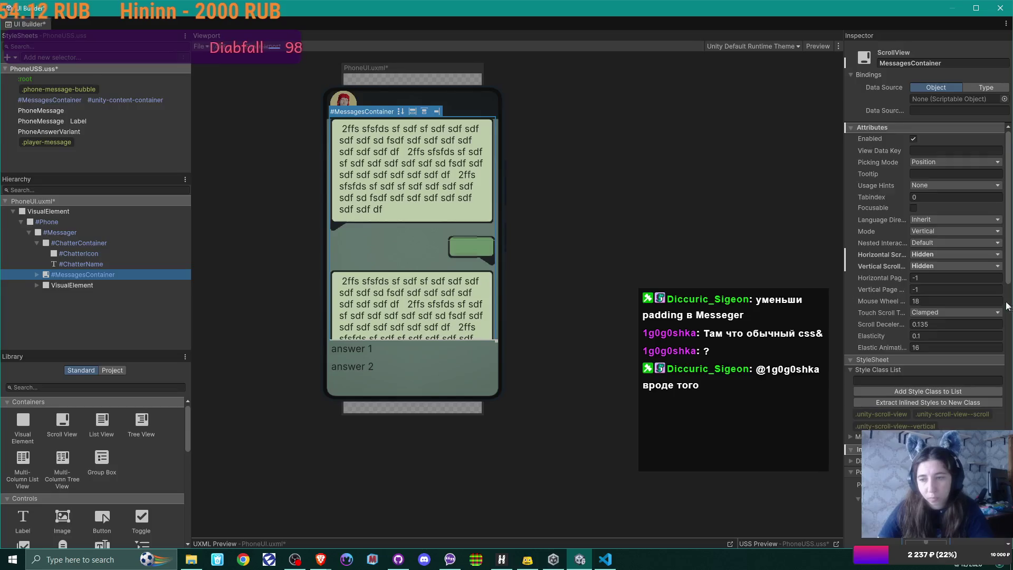
# Set MessagesContainer's top padding to 20px (20px 0px 0px 0px), then deselect to check the layout.
pyautogui.scroll(-4, 955, 299)
pyautogui.scroll(-4, 910, 385)
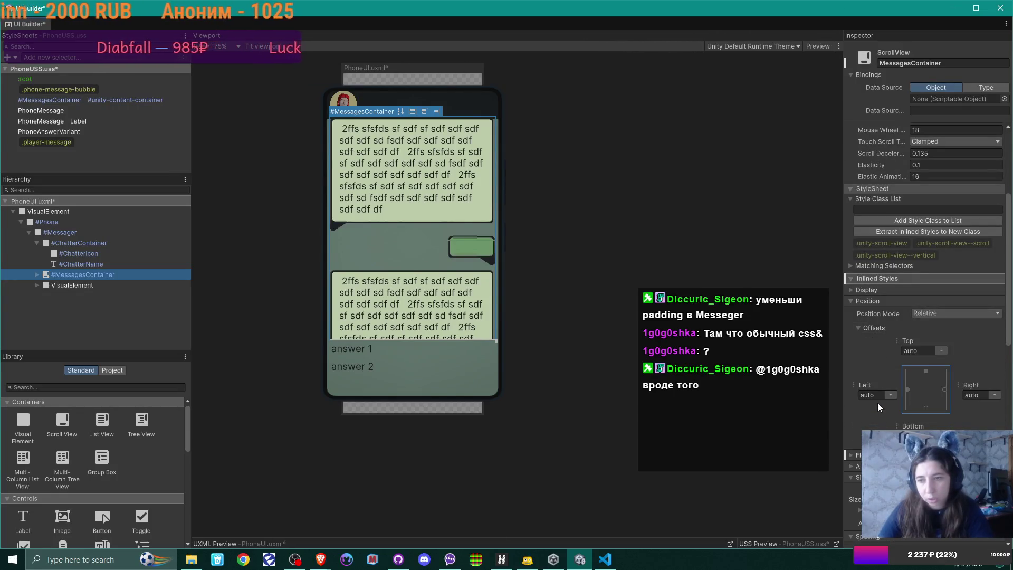
pyautogui.scroll(1, 877, 403)
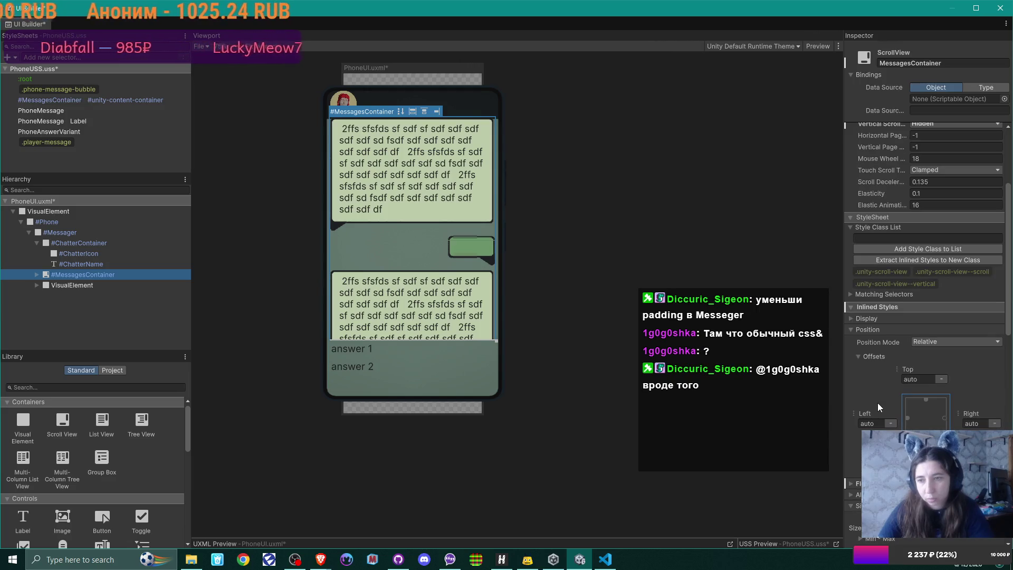
pyautogui.click(853, 319)
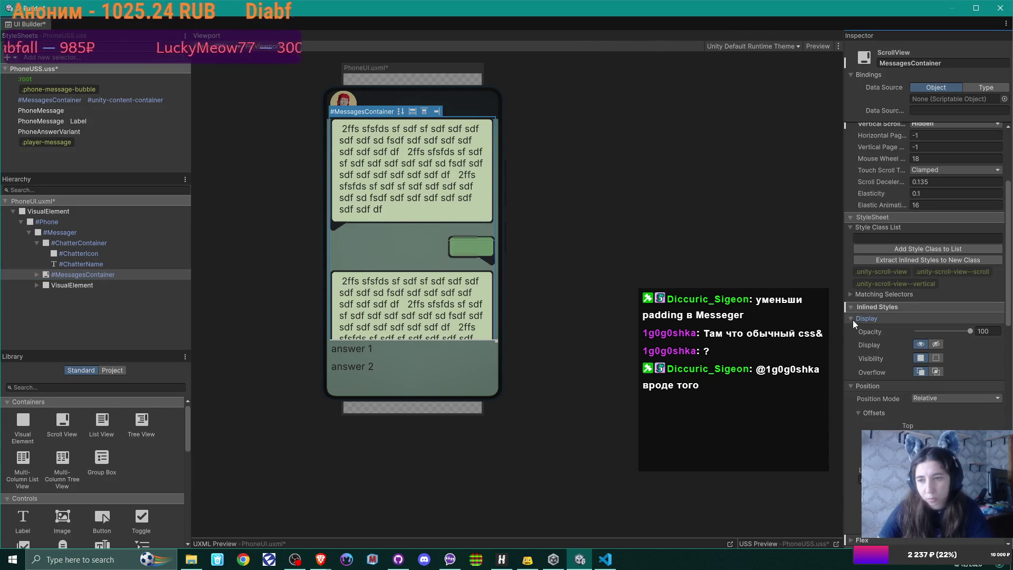
pyautogui.scroll(-12, 895, 379)
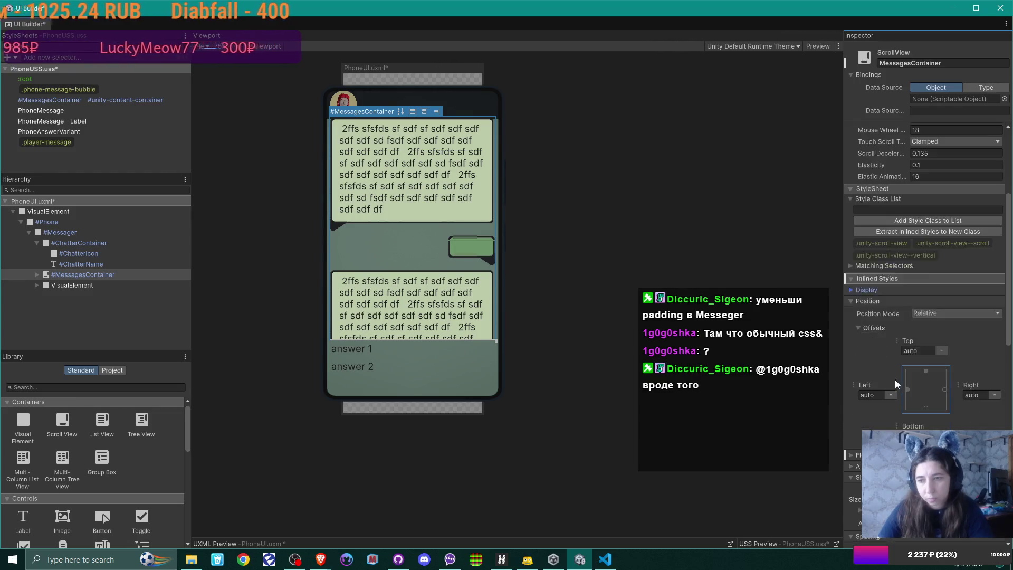
pyautogui.scroll(-4, 894, 378)
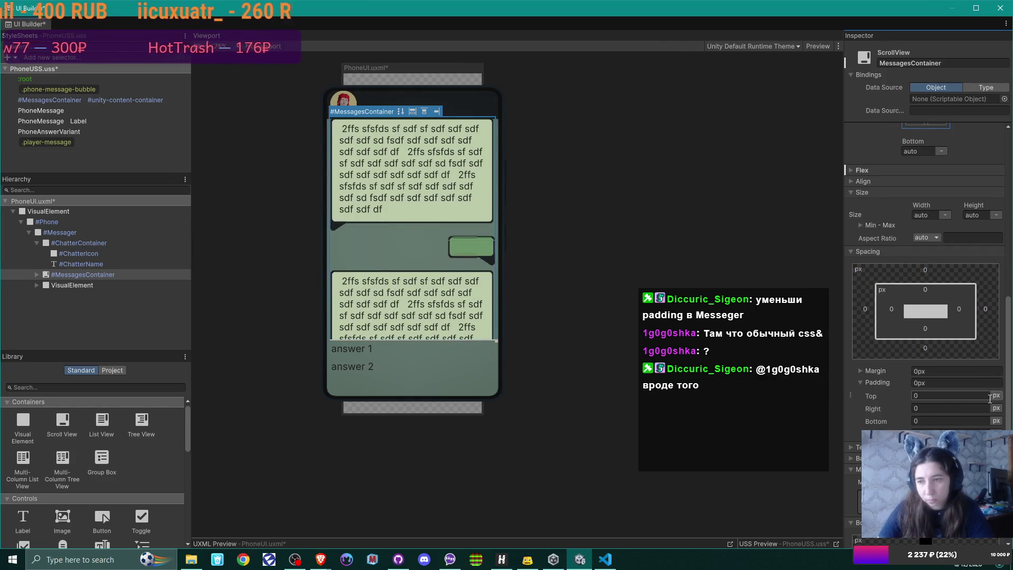
pyautogui.moveTo(882, 394); pyautogui.dragTo(888, 393)
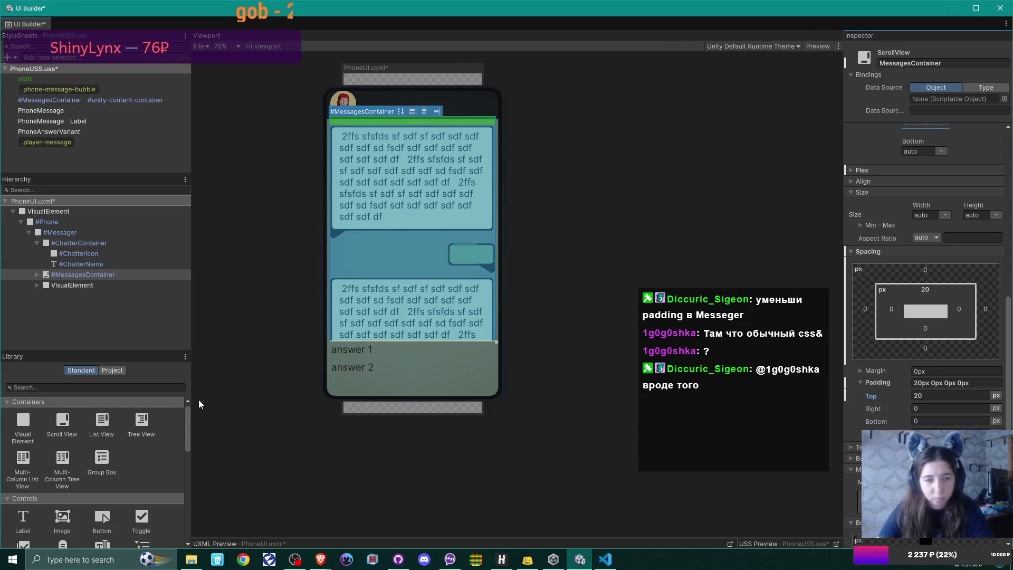
pyautogui.click(93, 322)
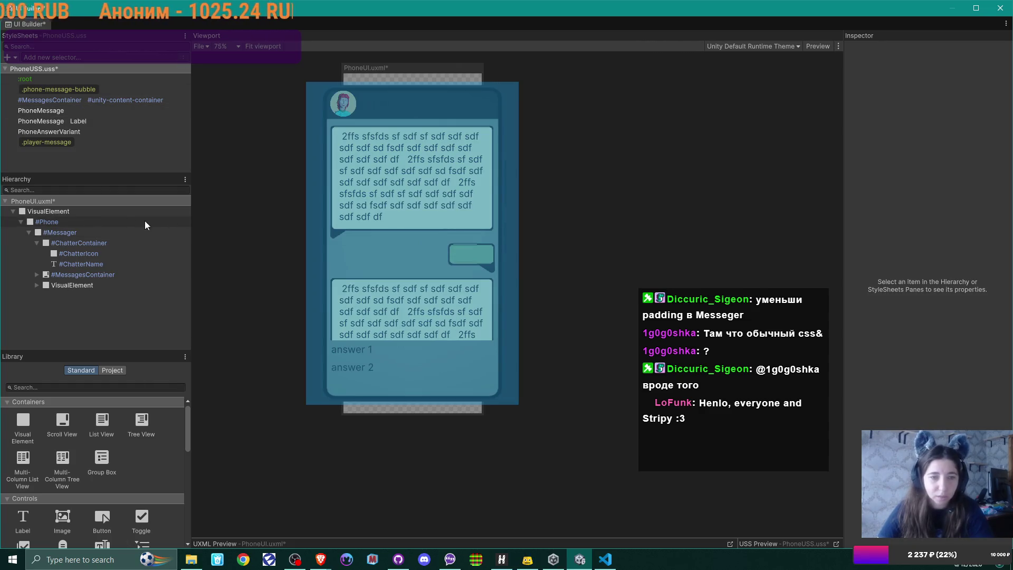
# Set ChatterContainer's top padding to 4px, check the layout, then reselect the header.
pyautogui.click(106, 243)
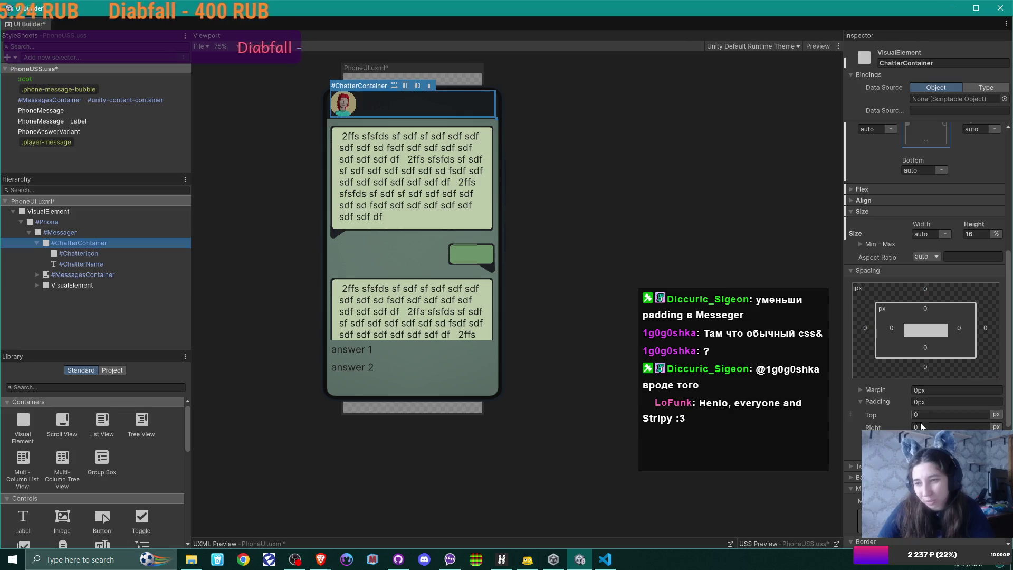
pyautogui.moveTo(867, 416); pyautogui.dragTo(873, 415)
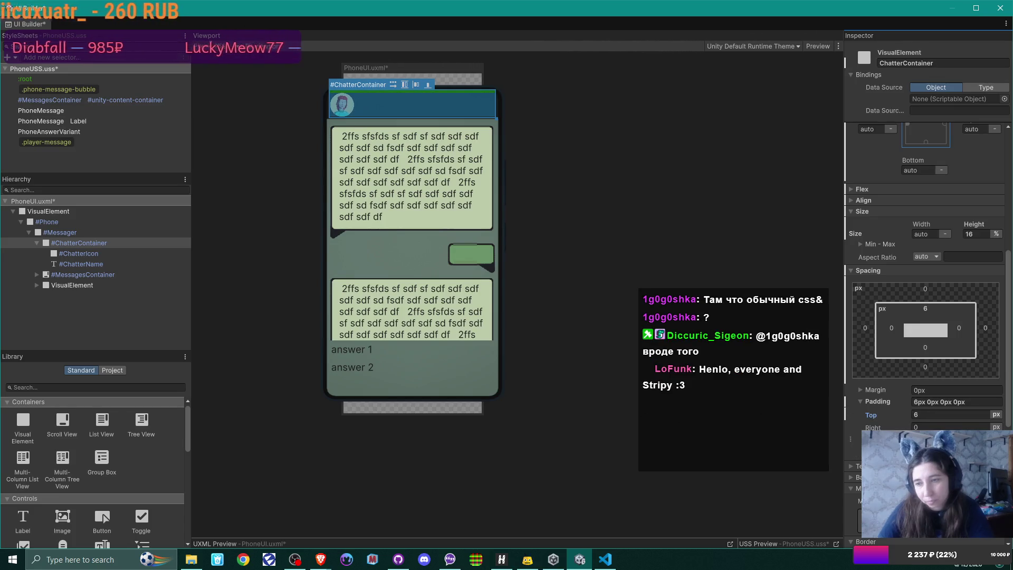
pyautogui.click(944, 415)
pyautogui.write('4')
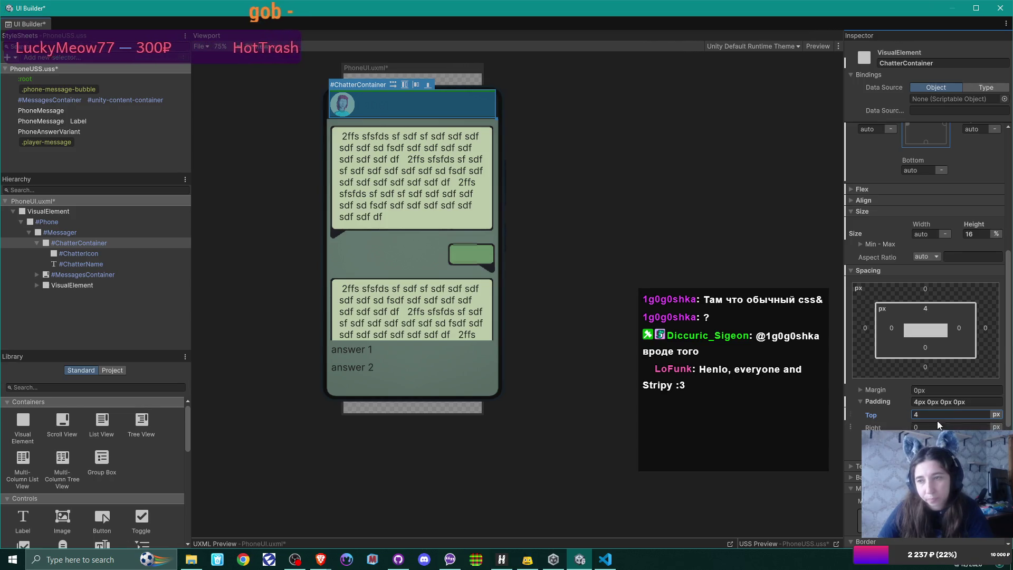
pyautogui.click(160, 319)
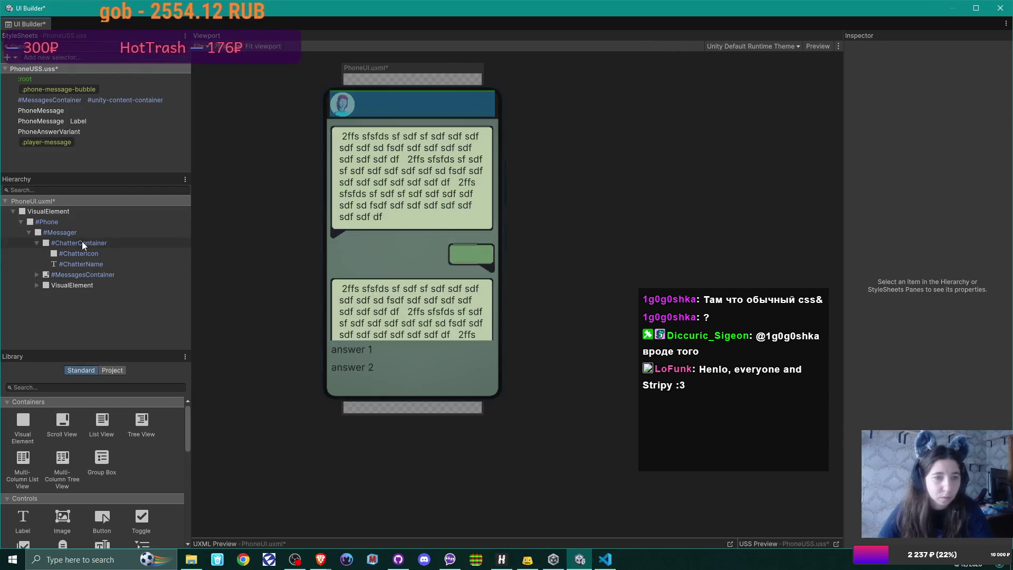
pyautogui.click(82, 244)
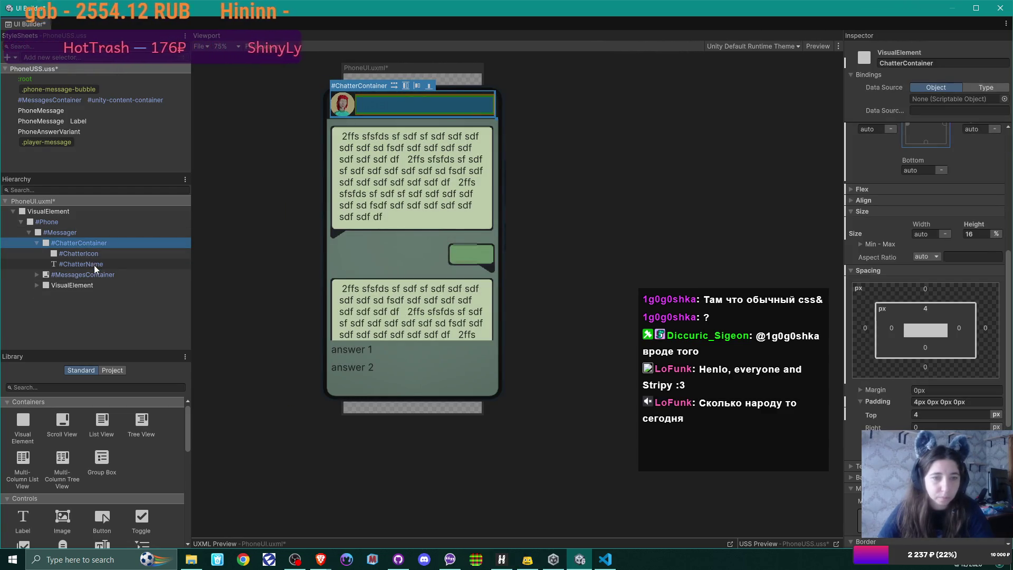
# Eyedrop the phone background's grey-green (63766F) as the ChatterName label's text colour.
pyautogui.click(94, 265)
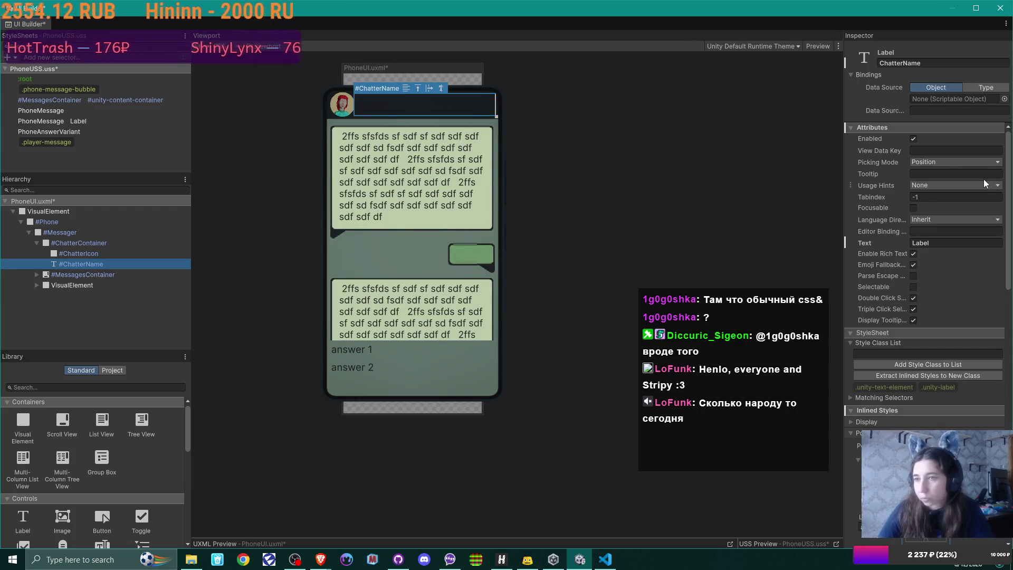
pyautogui.scroll(-5, 984, 179)
pyautogui.scroll(-10, 985, 179)
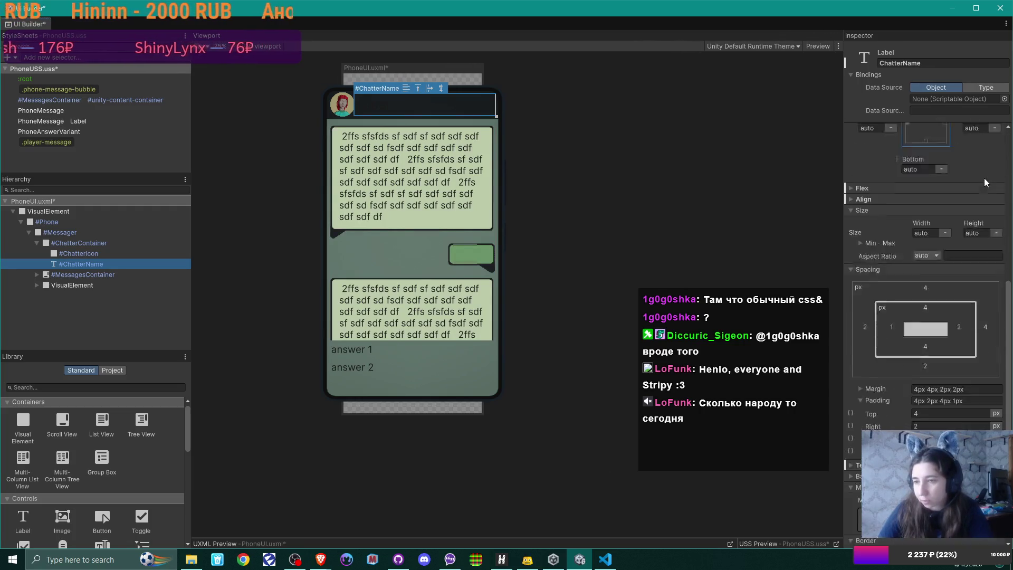
pyautogui.scroll(3, 985, 178)
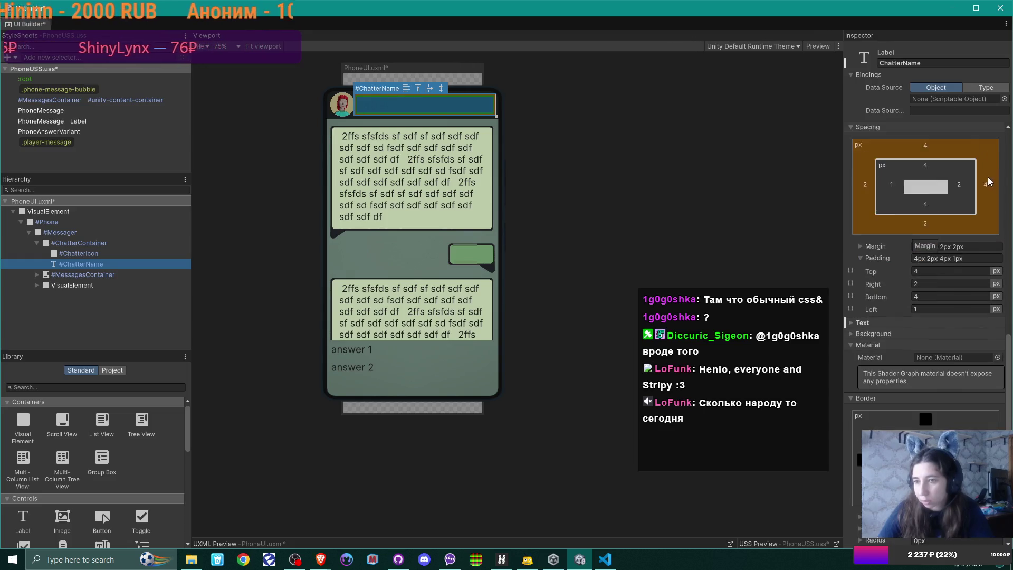
pyautogui.click(850, 407)
pyautogui.scroll(-5, 956, 274)
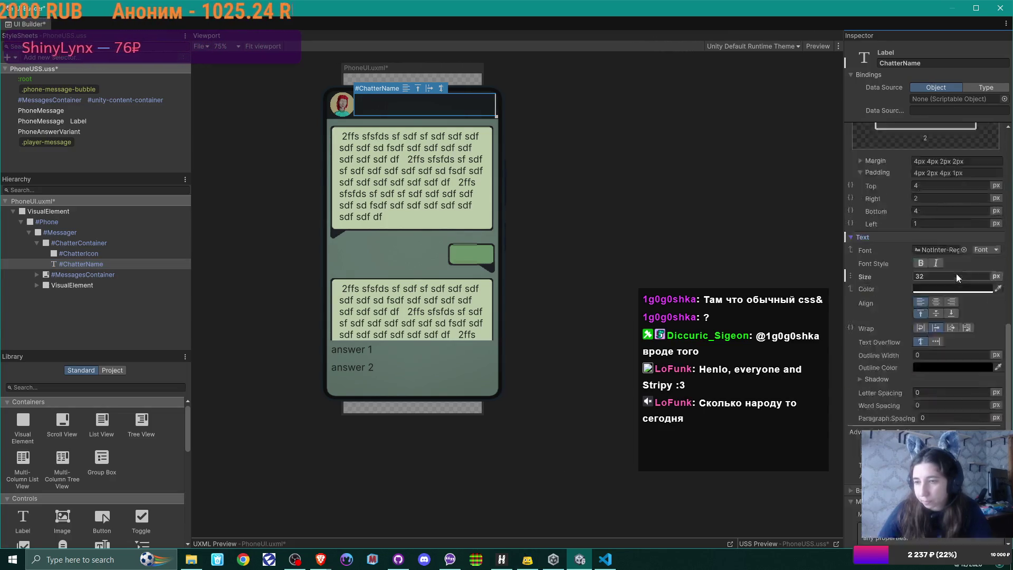
pyautogui.click(999, 232)
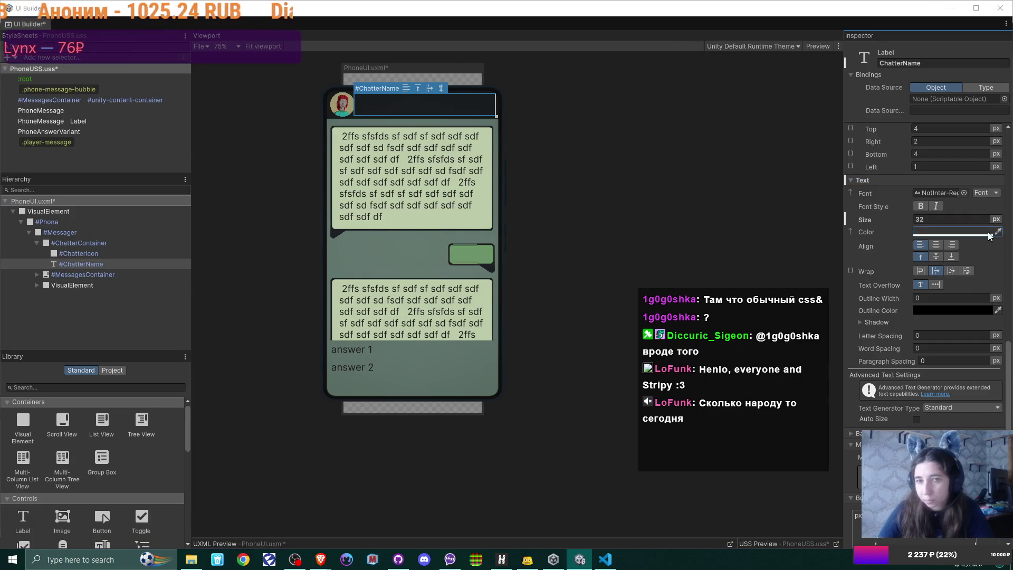
pyautogui.click(490, 204)
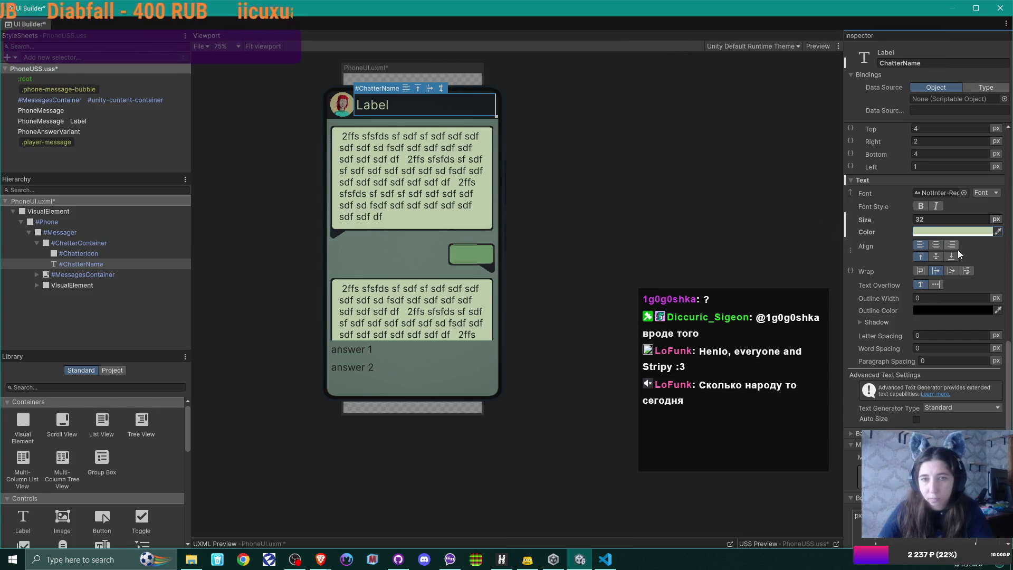
pyautogui.click(998, 232)
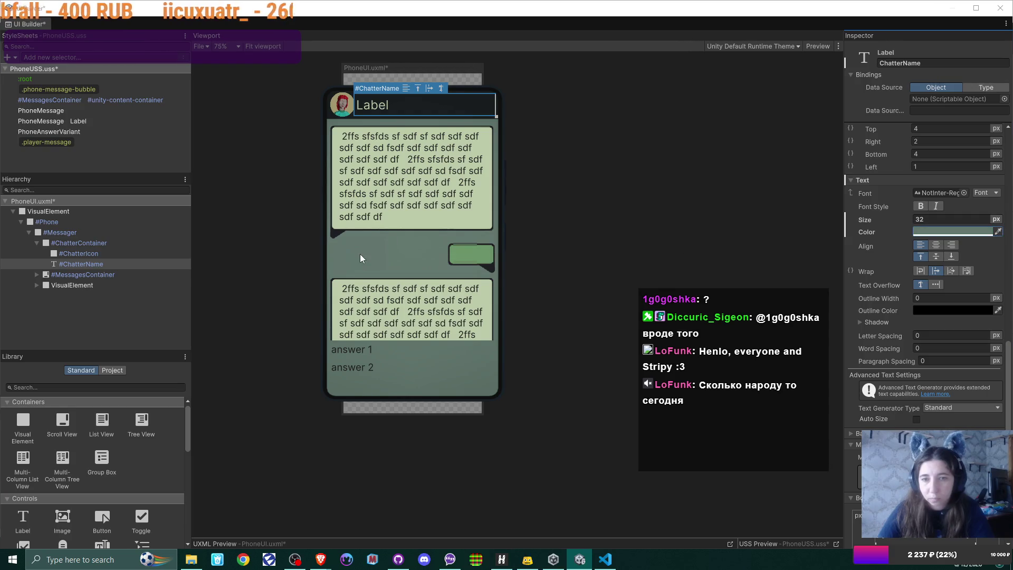
pyautogui.click(360, 258)
pyautogui.click(976, 232)
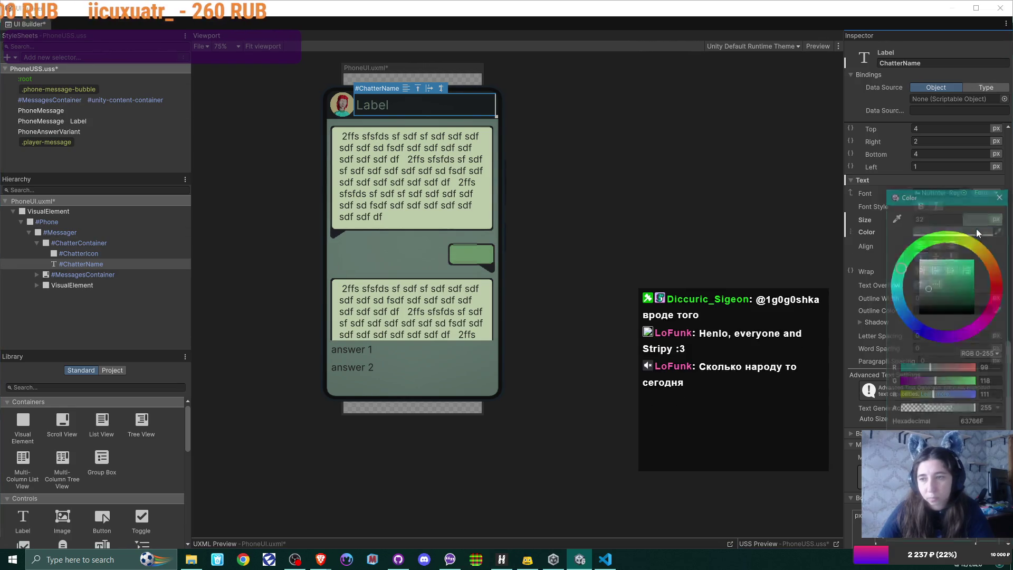
# Lighten the ChatterName text colour to pale grey-green C7CFCC and close the picker.
pyautogui.moveTo(928, 277); pyautogui.dragTo(922, 268)
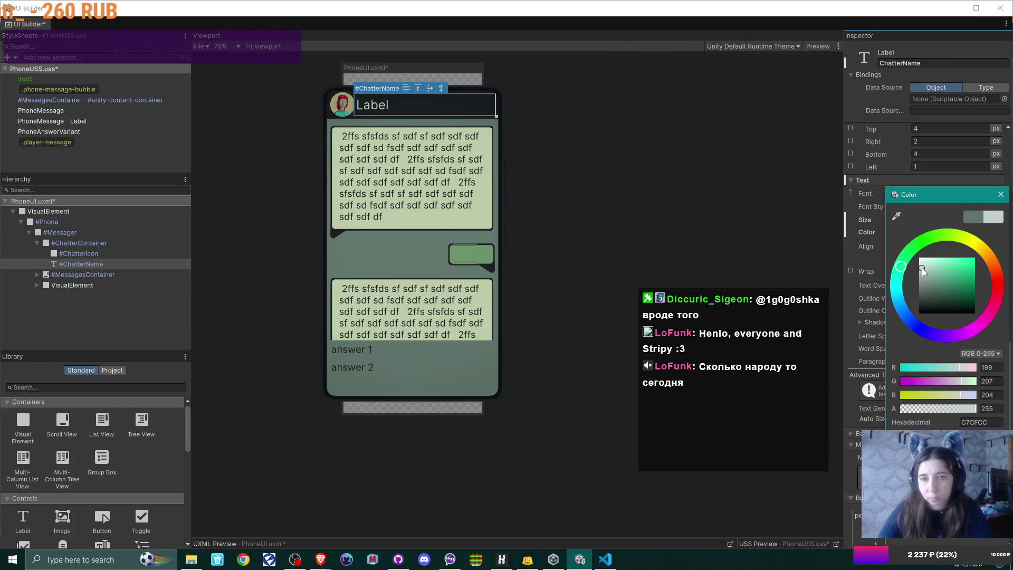
pyautogui.click(1001, 196)
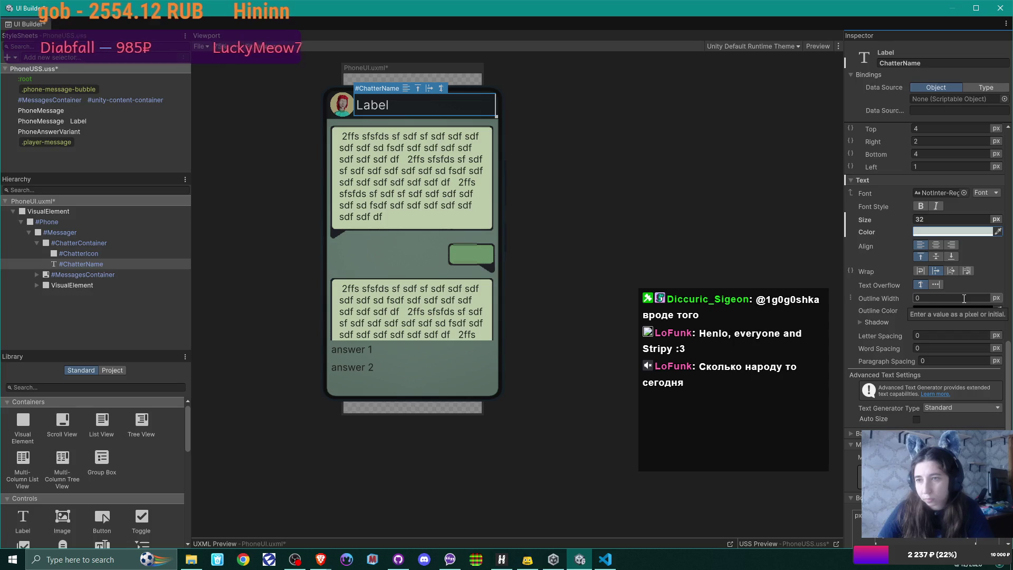
pyautogui.scroll(3, 964, 298)
# Raise ChatterName's left padding from 1 to 15px, then deselect to preview it.
pyautogui.scroll(3, 963, 298)
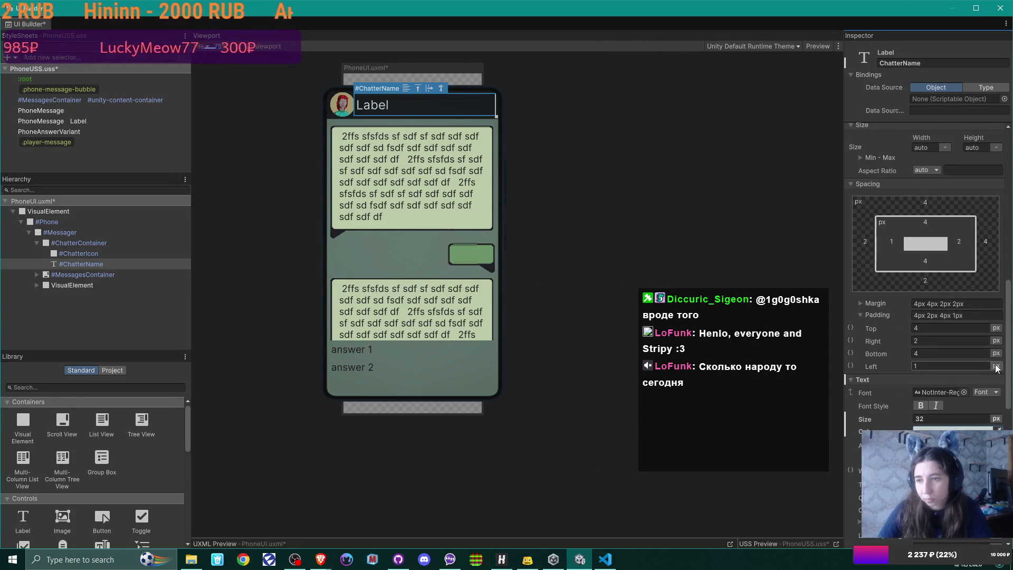
pyautogui.moveTo(867, 365); pyautogui.dragTo(874, 367)
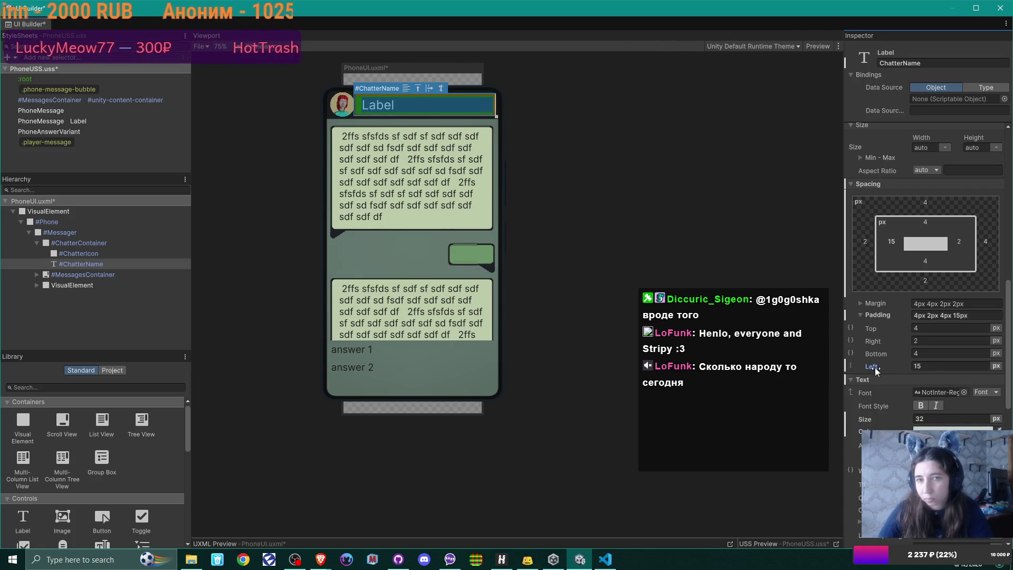
pyautogui.click(101, 323)
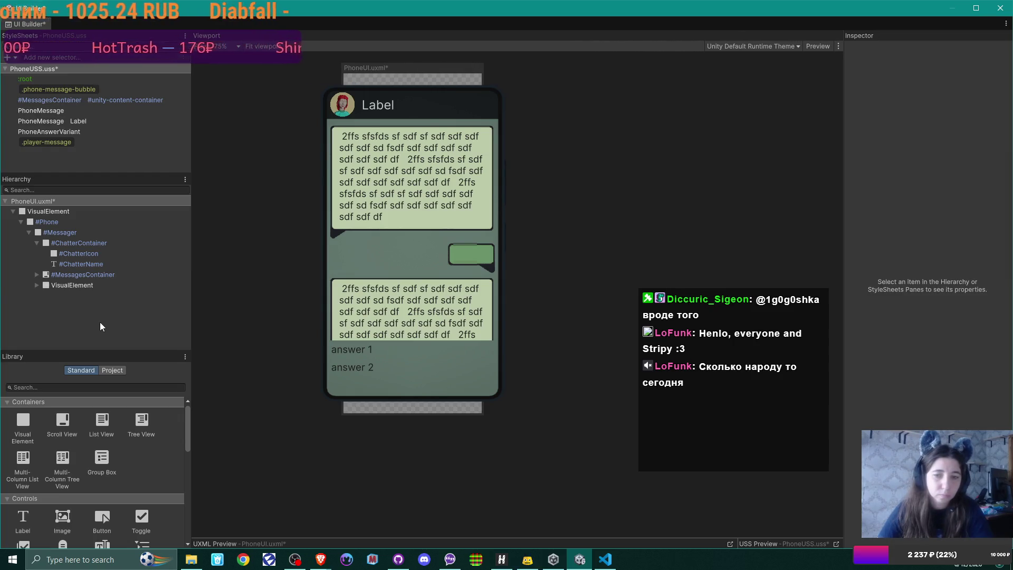
pyautogui.scroll(-2, 401, 270)
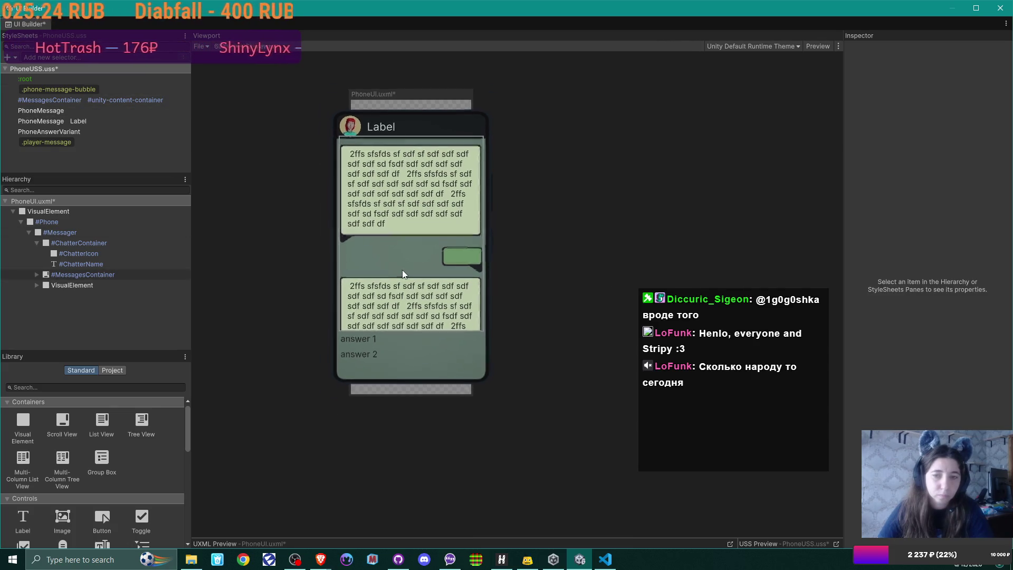
pyautogui.scroll(1, 402, 272)
pyautogui.scroll(1, 402, 270)
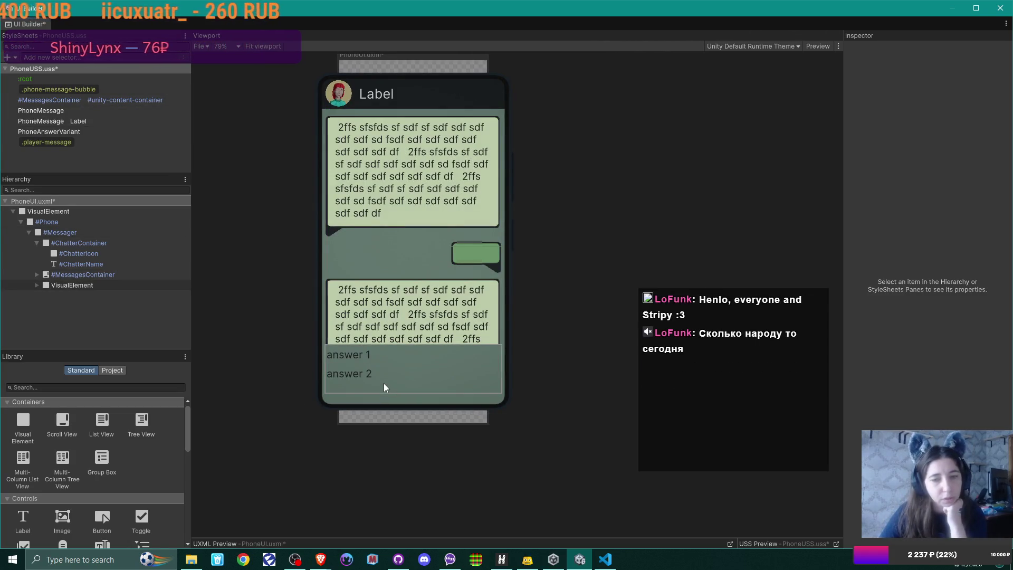
pyautogui.click(85, 232)
pyautogui.click(93, 243)
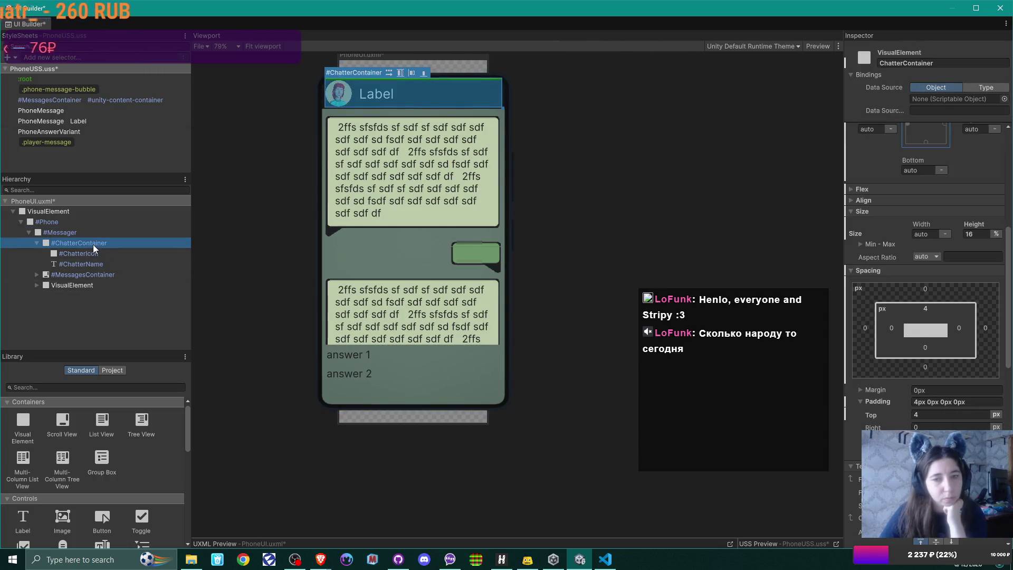
pyautogui.click(94, 252)
pyautogui.click(95, 263)
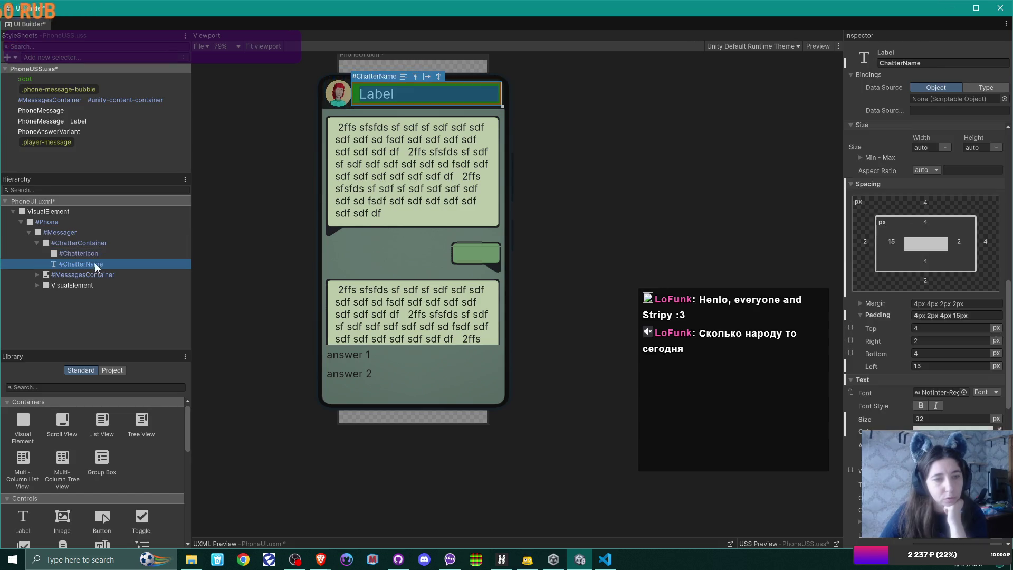
pyautogui.click(97, 274)
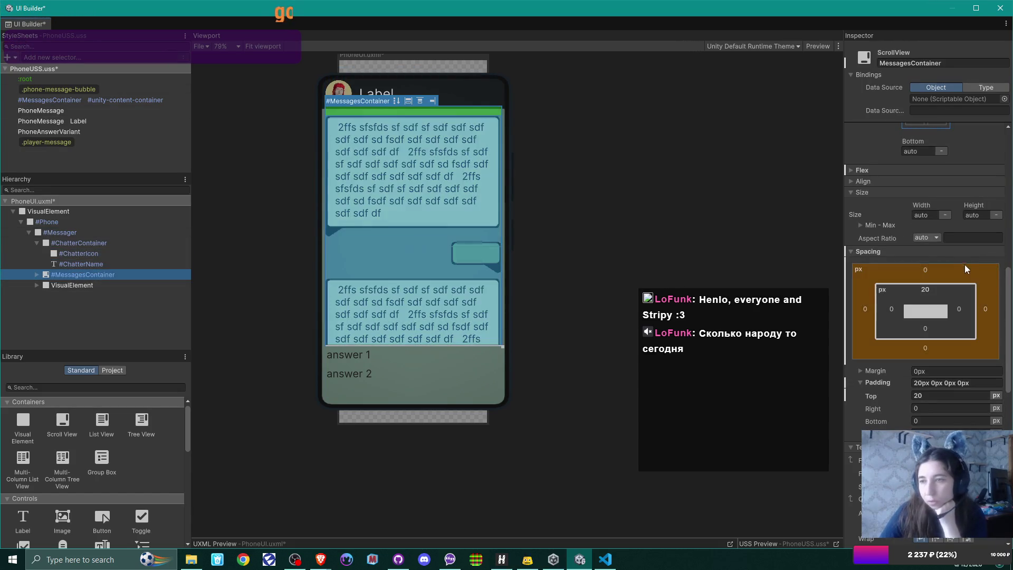
pyautogui.scroll(-4, 974, 273)
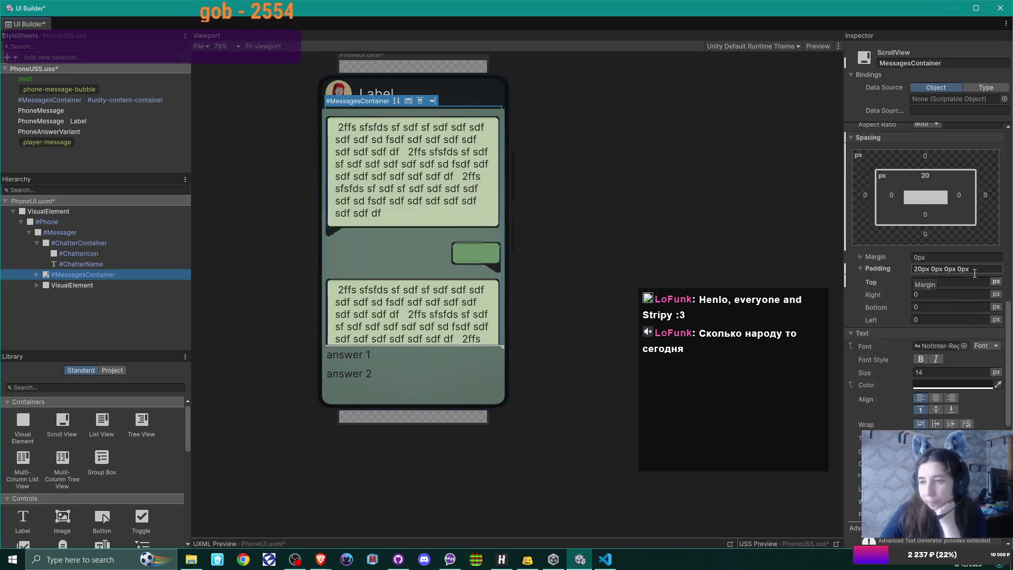
pyautogui.scroll(-2, 974, 273)
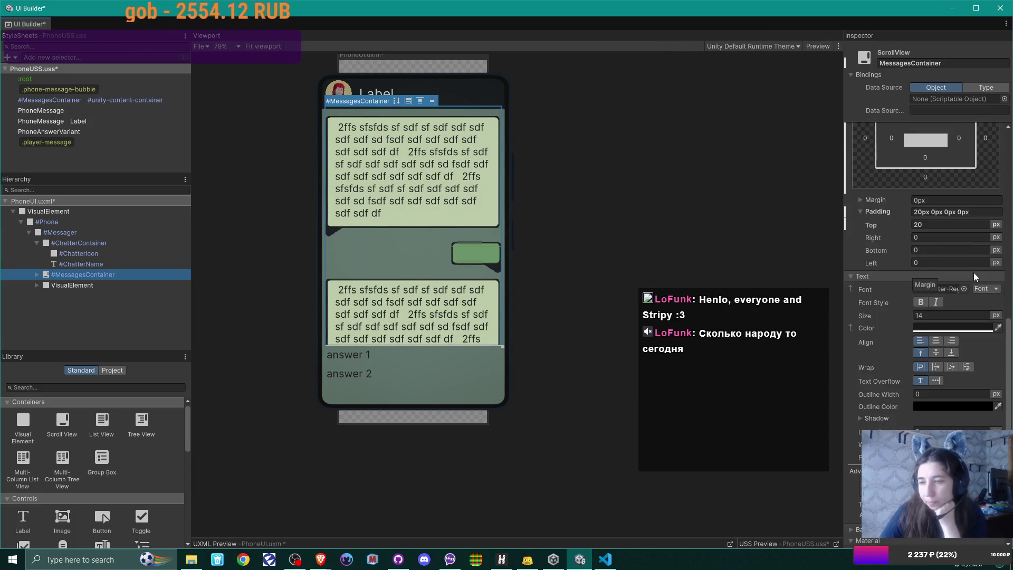
pyautogui.scroll(12, 969, 272)
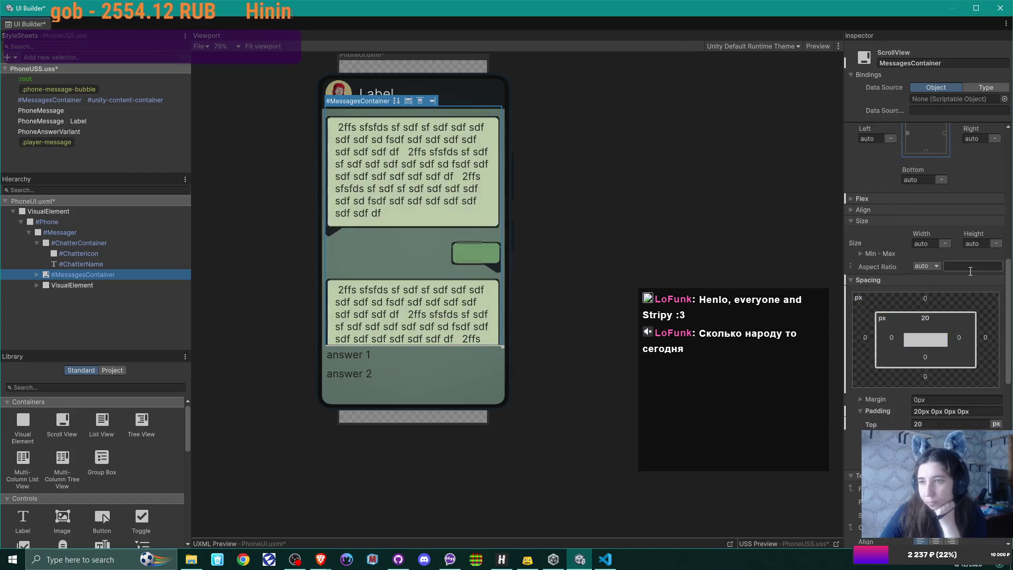
pyautogui.scroll(6, 970, 271)
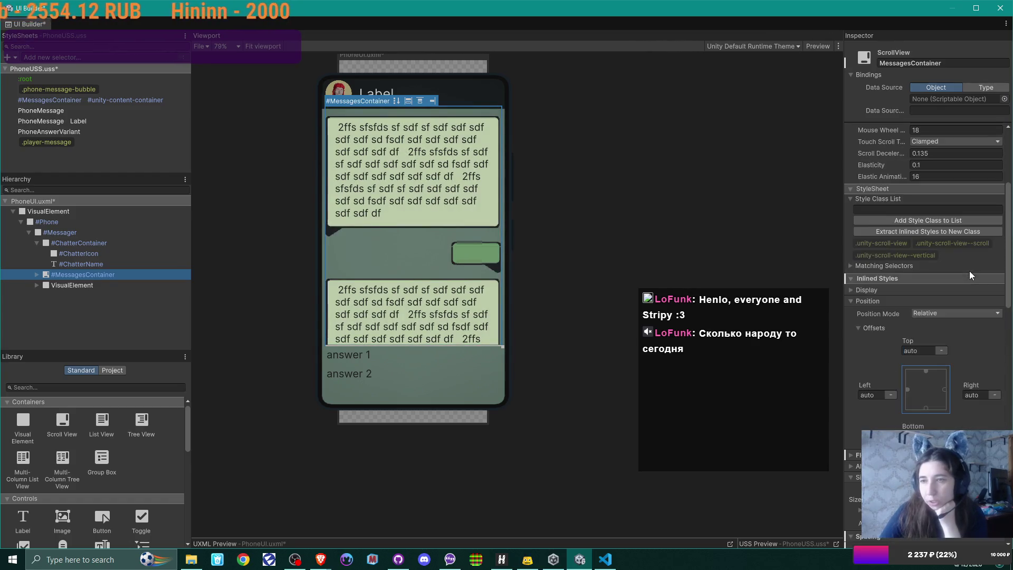
pyautogui.scroll(3, 969, 267)
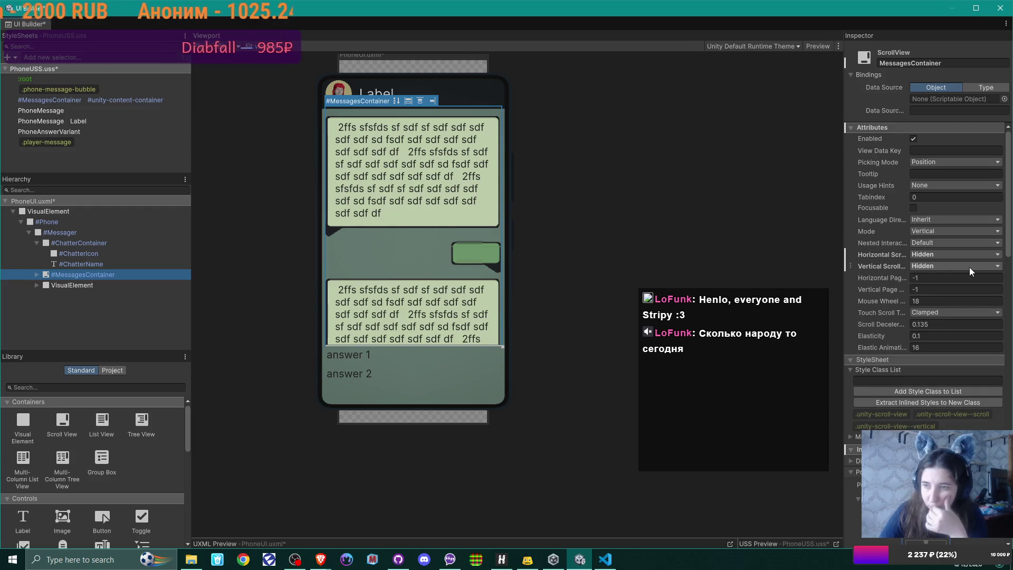
pyautogui.scroll(-4, 969, 267)
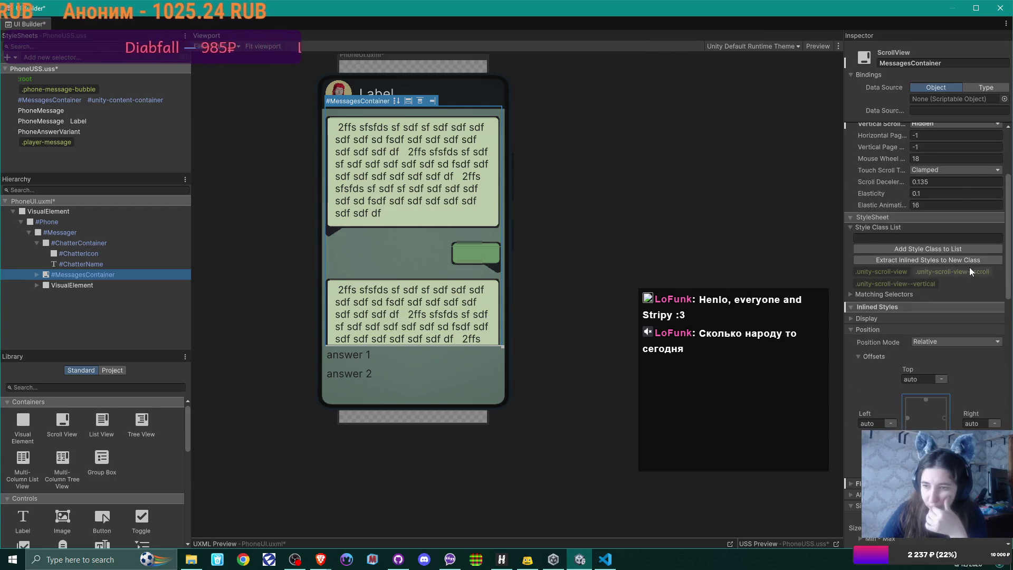
pyautogui.scroll(-4, 970, 267)
pyautogui.scroll(-5, 970, 267)
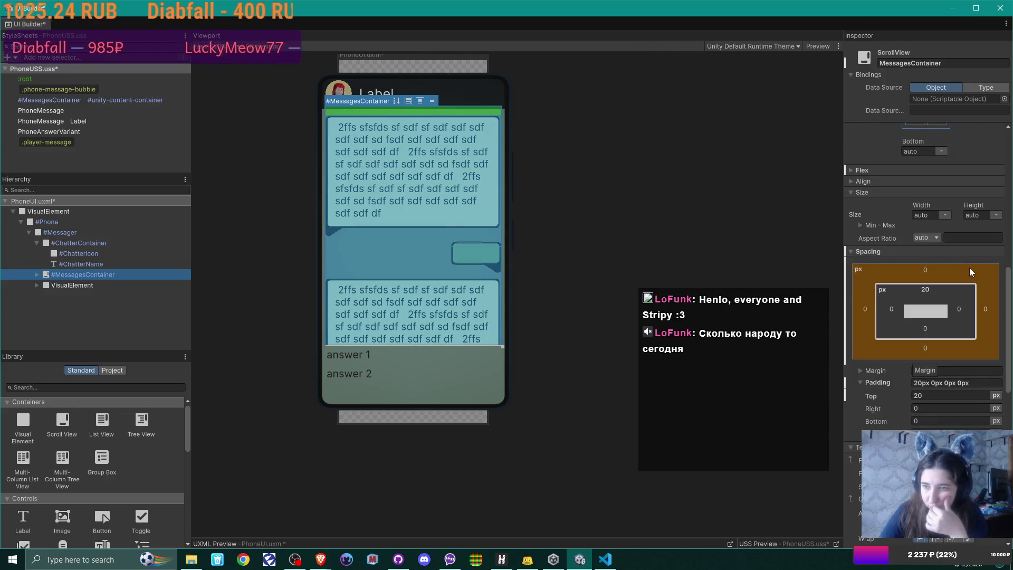
pyautogui.scroll(-1, 970, 268)
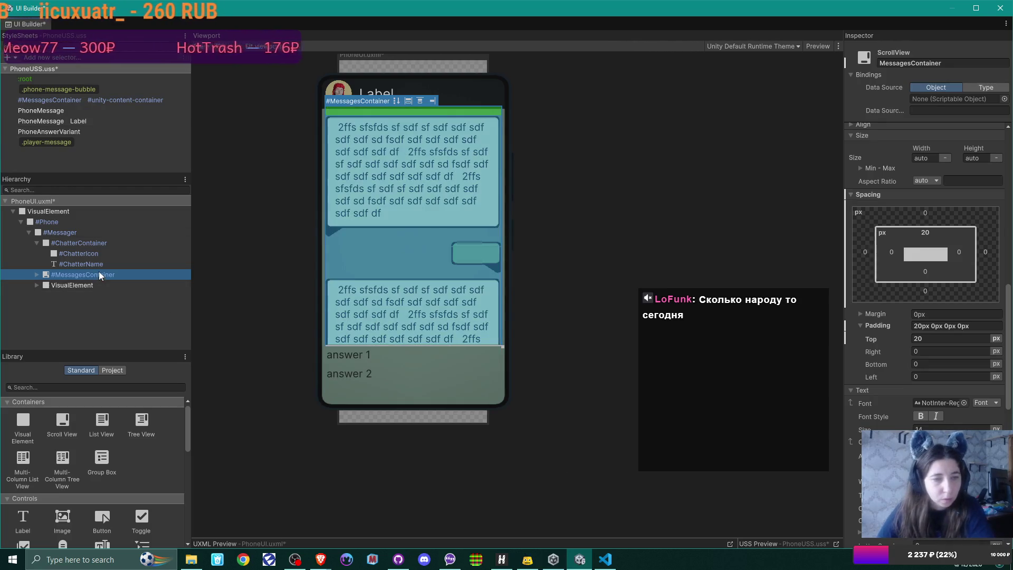
pyautogui.click(120, 291)
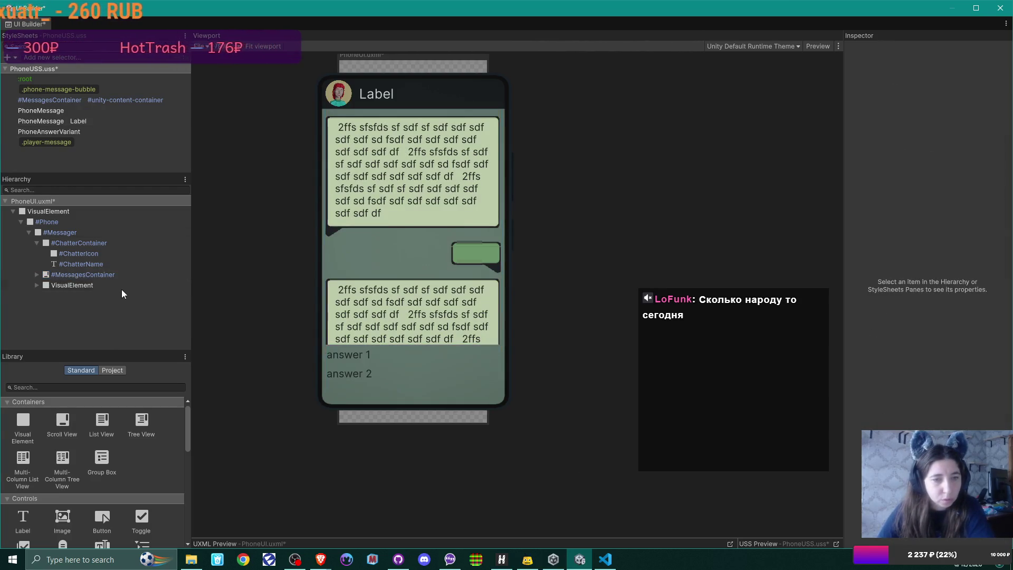
pyautogui.click(45, 287)
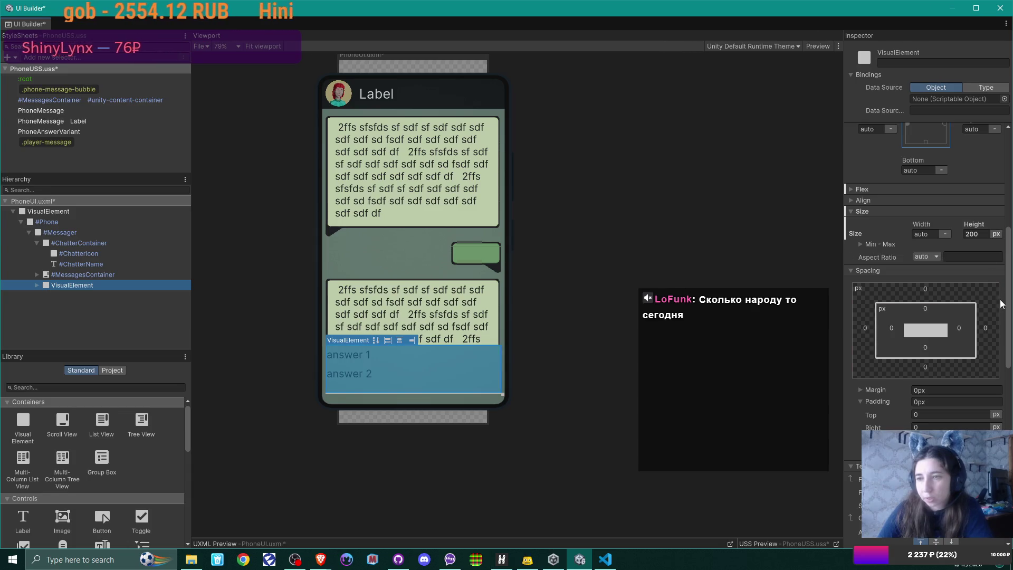
pyautogui.scroll(-5, 986, 295)
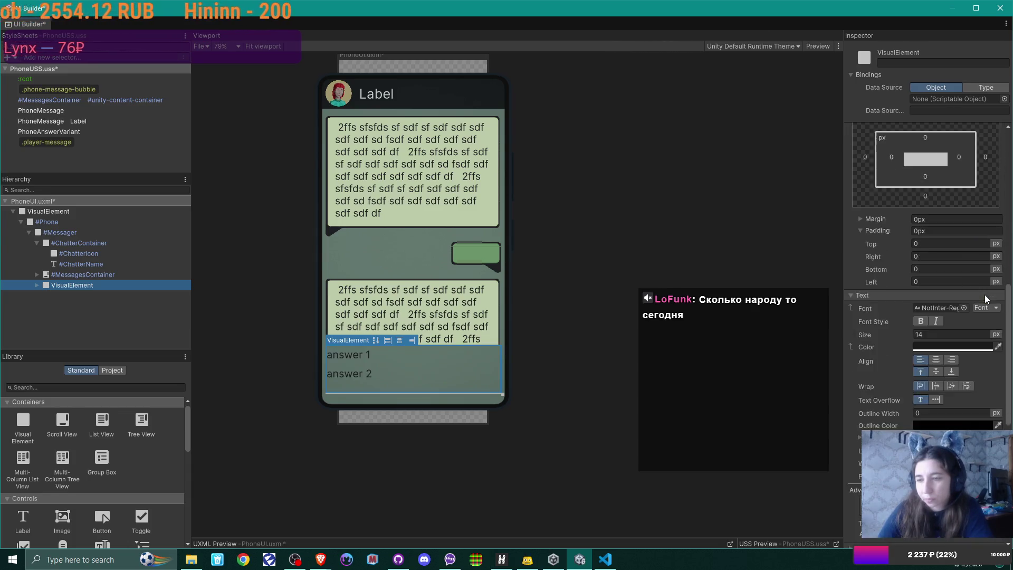
pyautogui.scroll(-6, 985, 294)
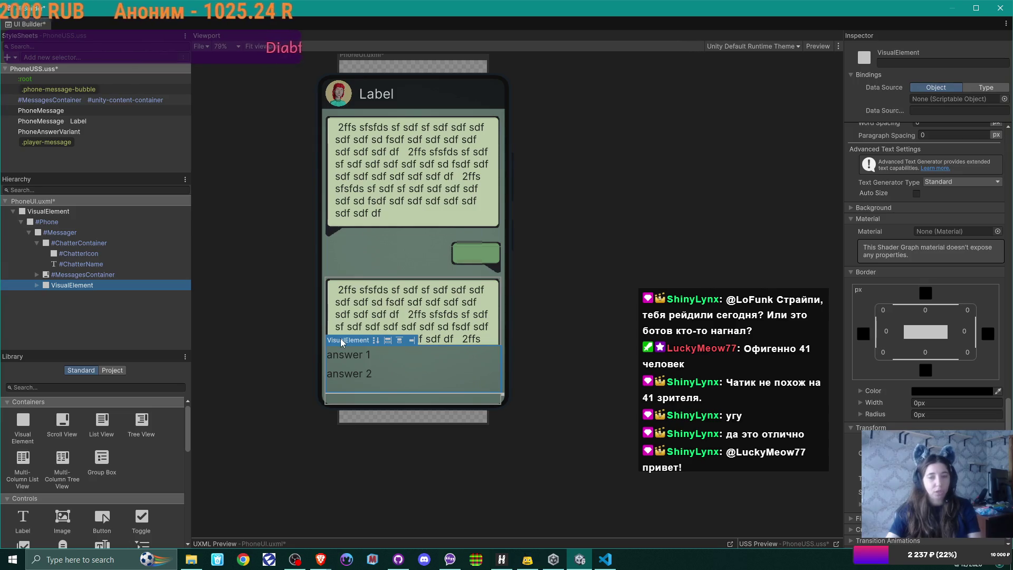
pyautogui.moveTo(342, 342)
pyautogui.mouseDown()
pyautogui.moveTo(362, 381)
pyautogui.moveTo(420, 400)
pyautogui.moveTo(429, 349)
pyautogui.mouseUp()
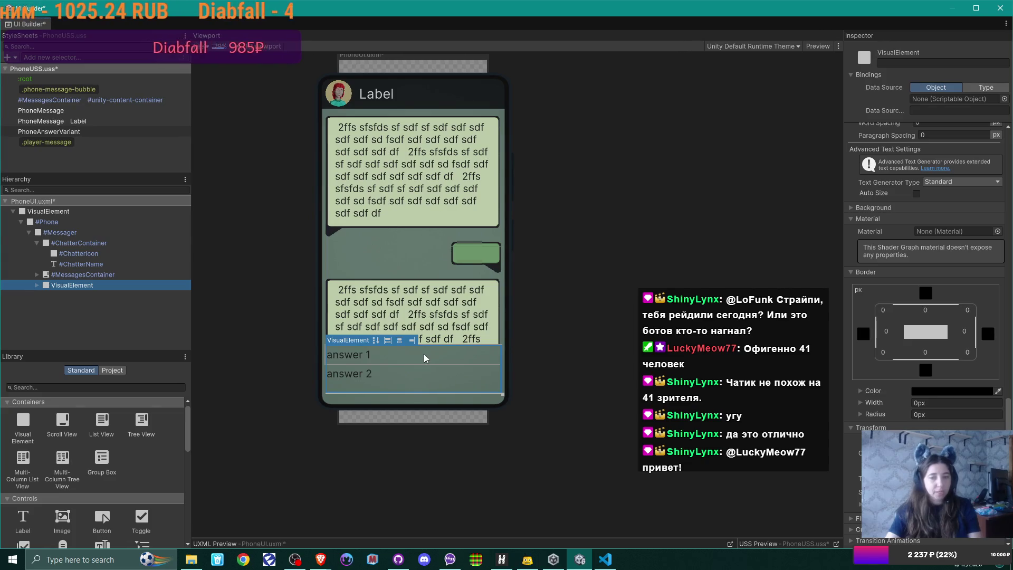
pyautogui.click(409, 390)
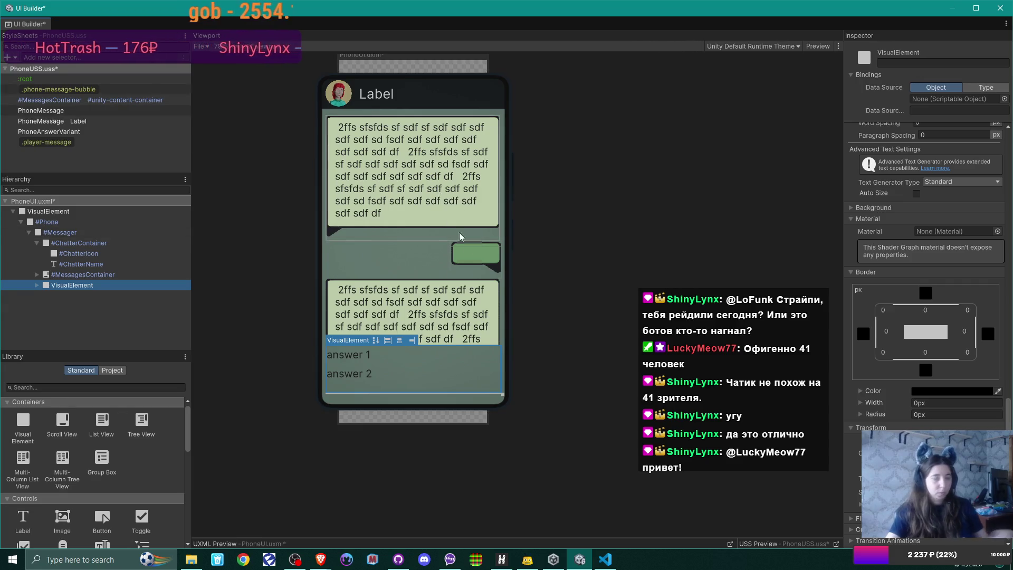
pyautogui.hotkey('ctrl', 's')
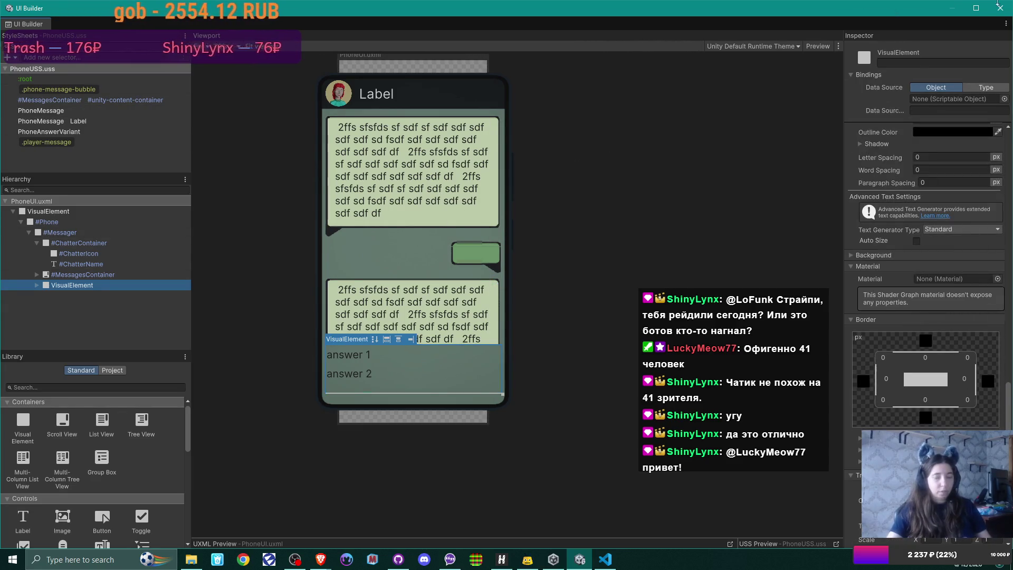
# Close the UI Builder window to return to the Office Scene.
pyautogui.click(999, 12)
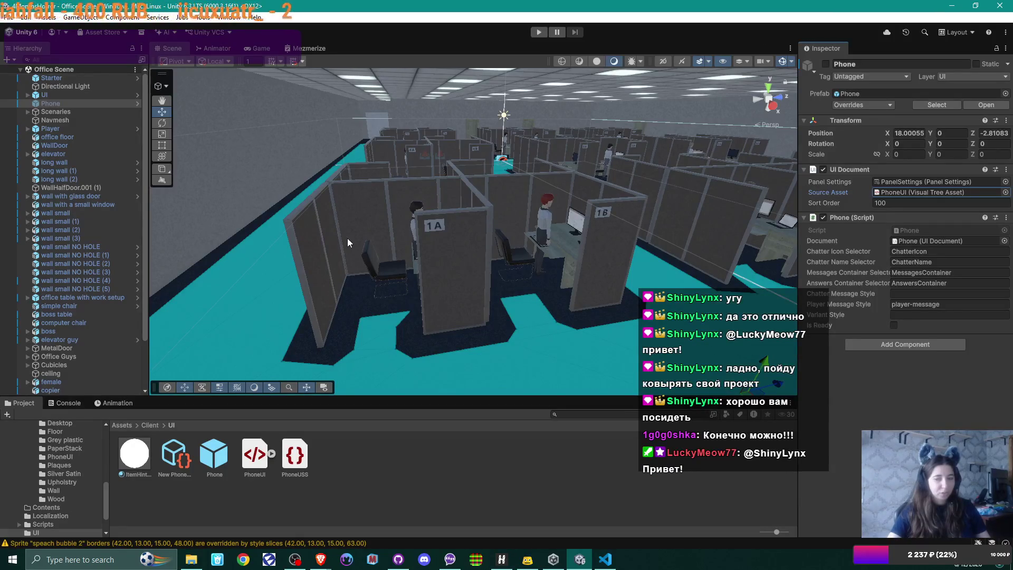
# Run the office scene in Play mode and take out the phone with E.
pyautogui.click(538, 33)
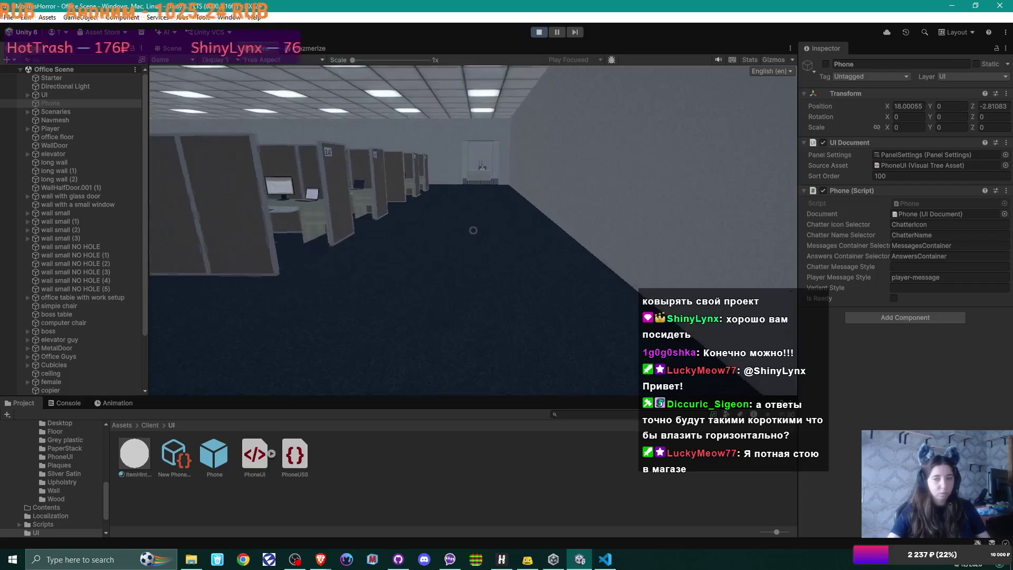
pyautogui.press('e')
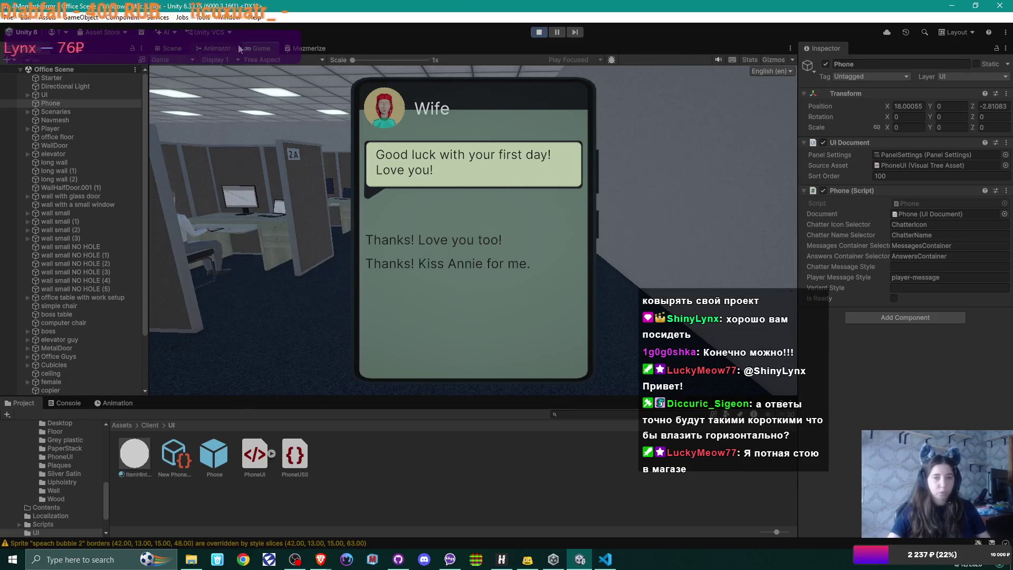
# Maximize the Game view and send the reply 'Thanks! Kiss Annie for me.'.
pyautogui.doubleClick(262, 46)
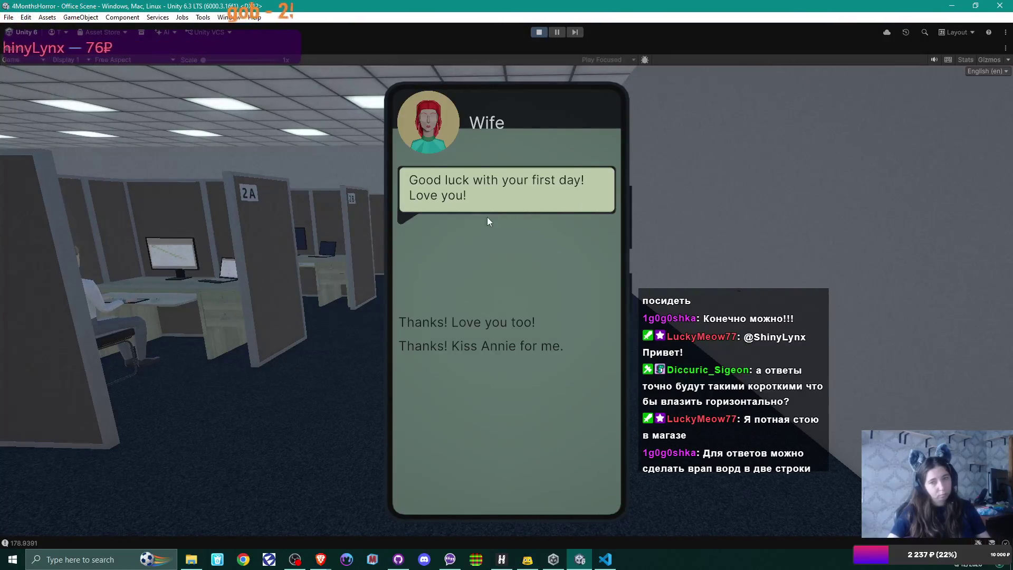
pyautogui.click(523, 344)
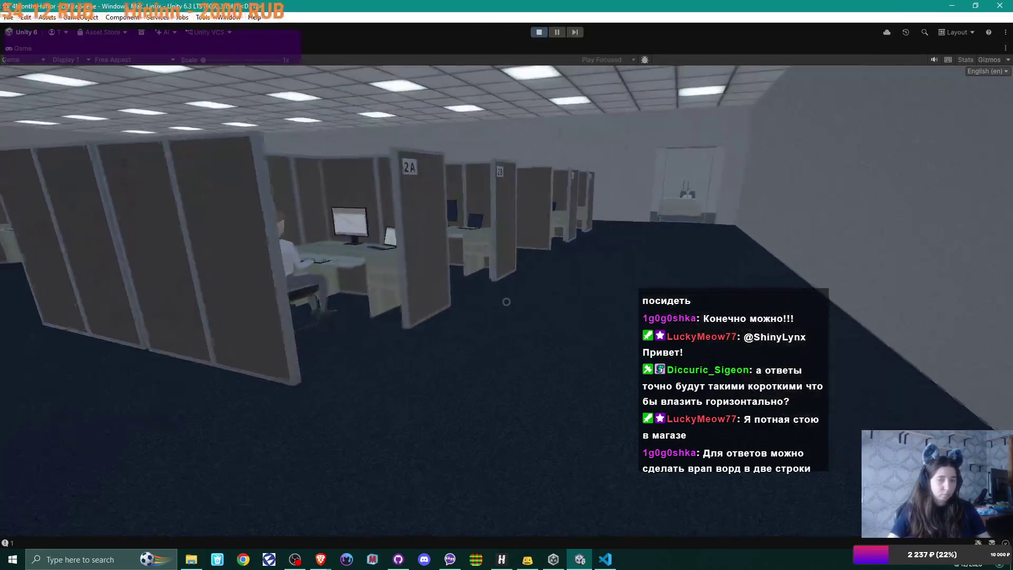
# Walk the player through the office cubicles, past the seated workers, and down the corridor toward 2D.
pyautogui.press('w')
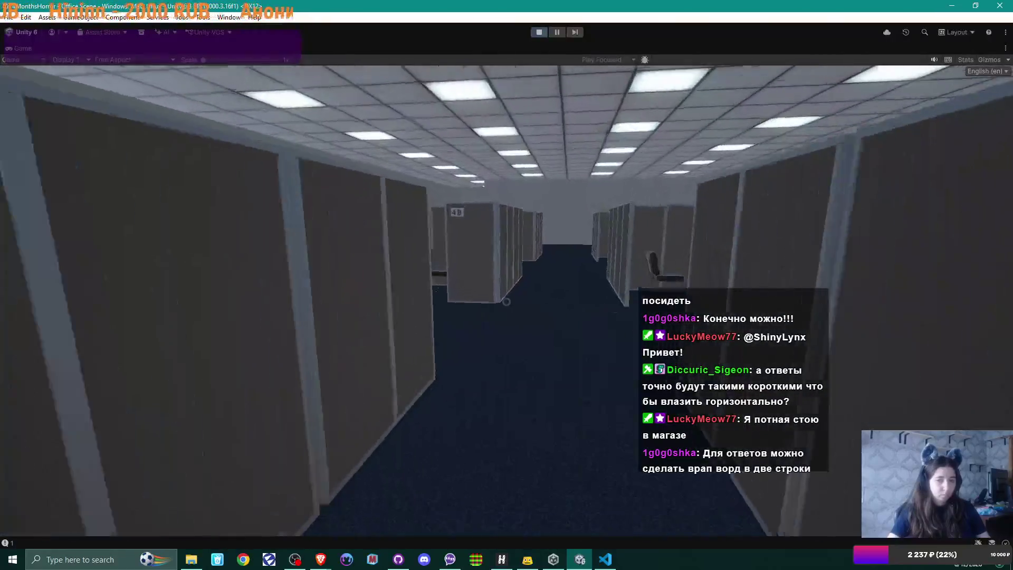
pyautogui.press('w')
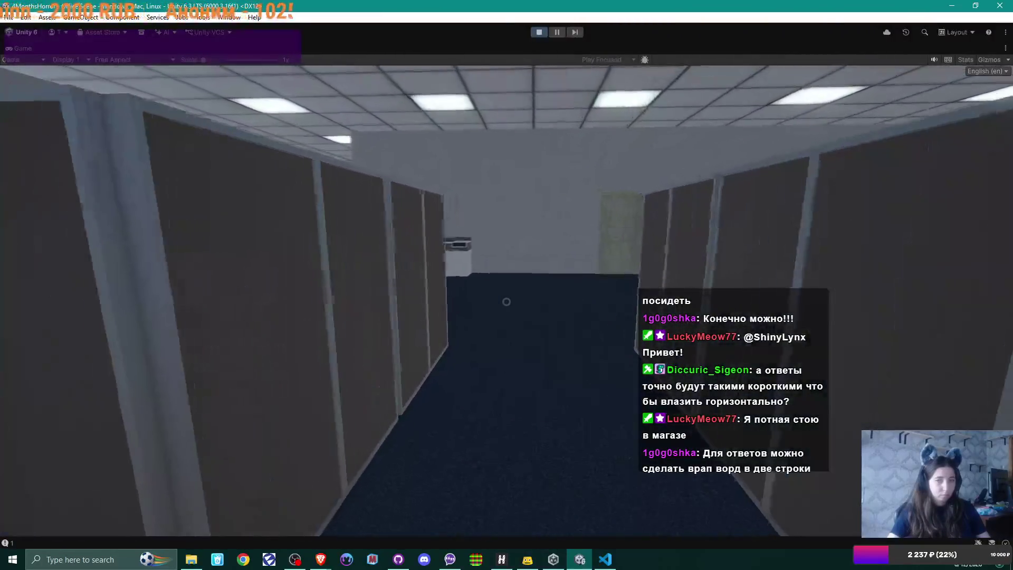
pyautogui.press('w')
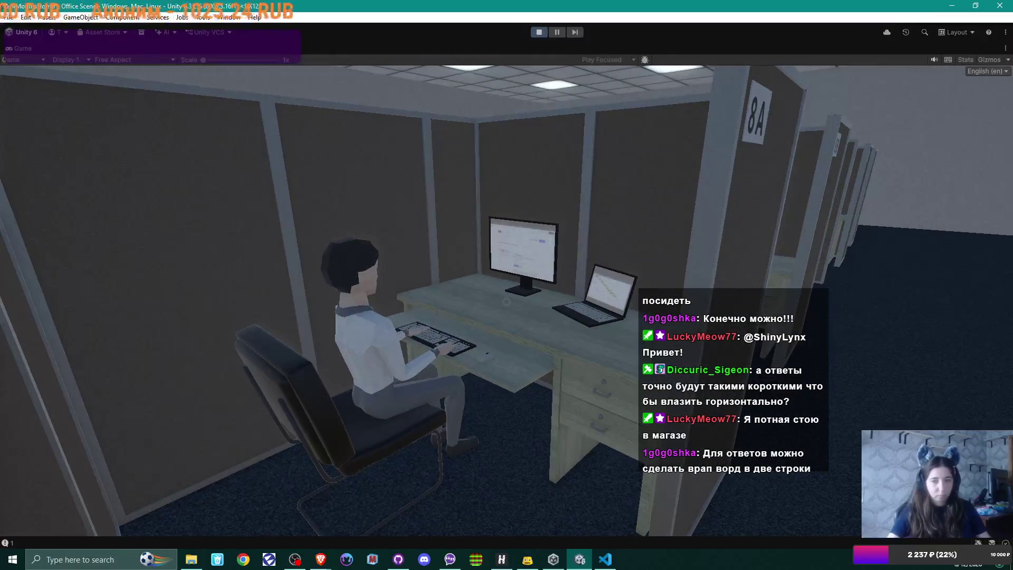
pyautogui.press('w')
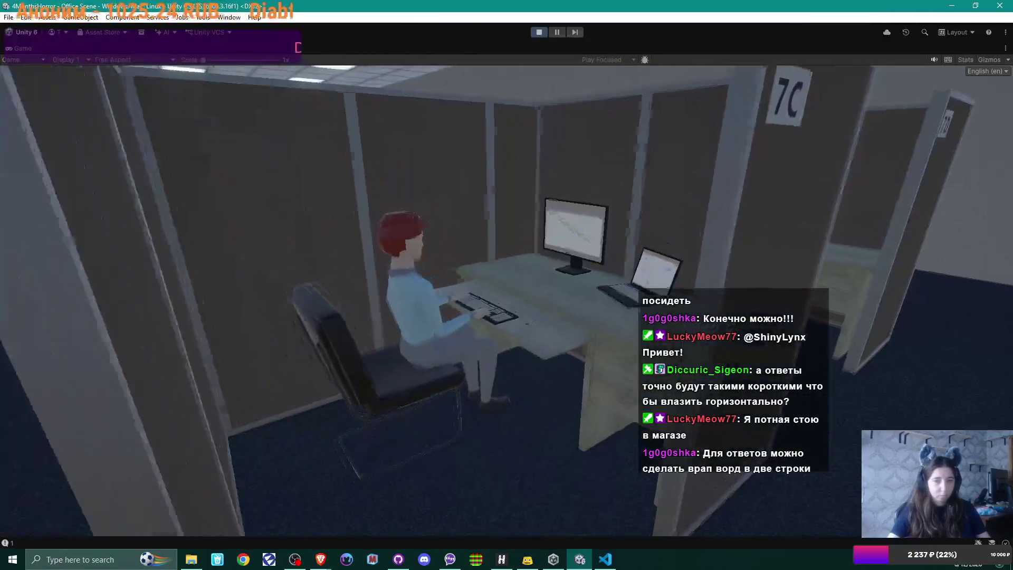
pyautogui.press('s')
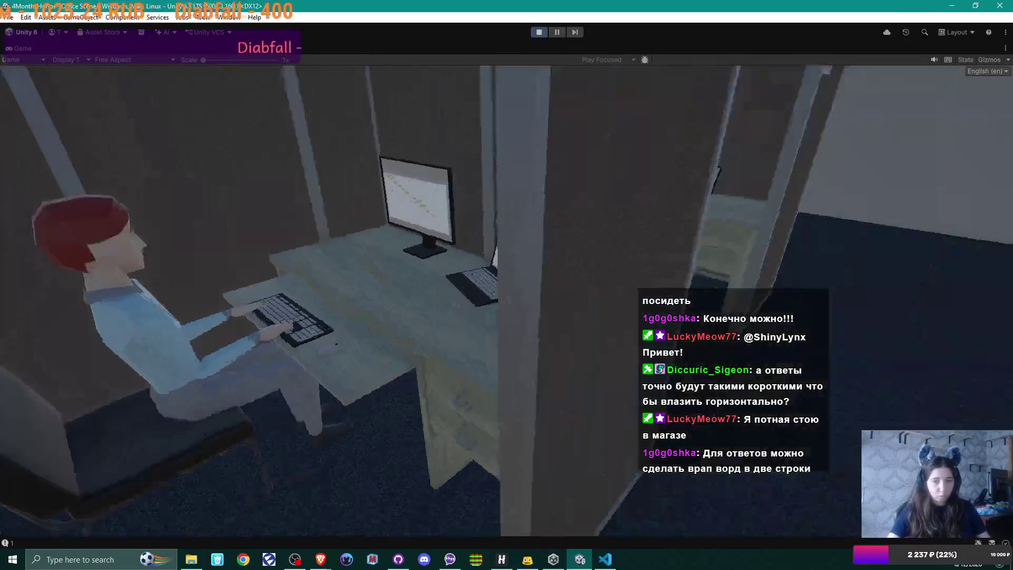
pyautogui.press('w')
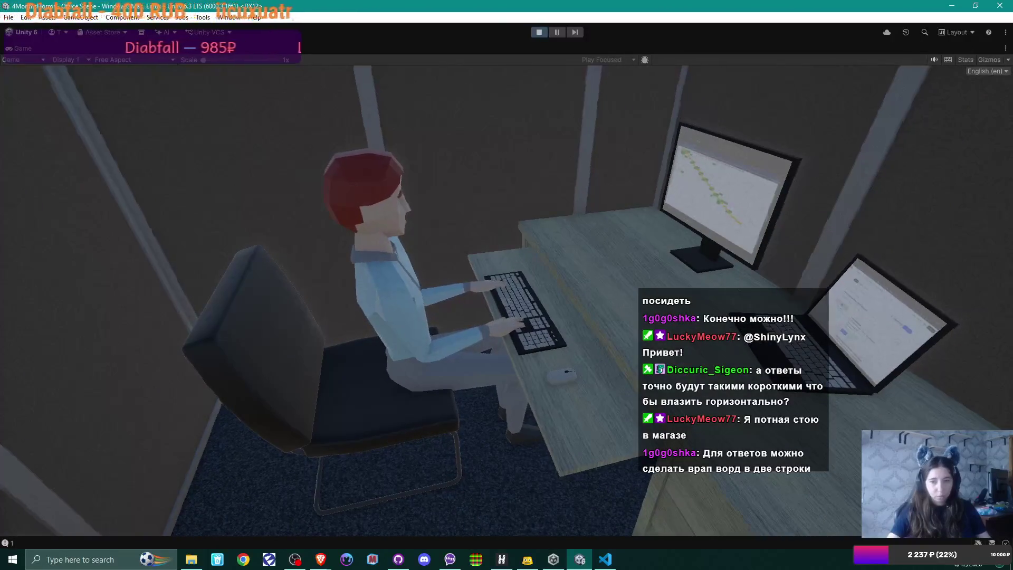
pyautogui.press('s')
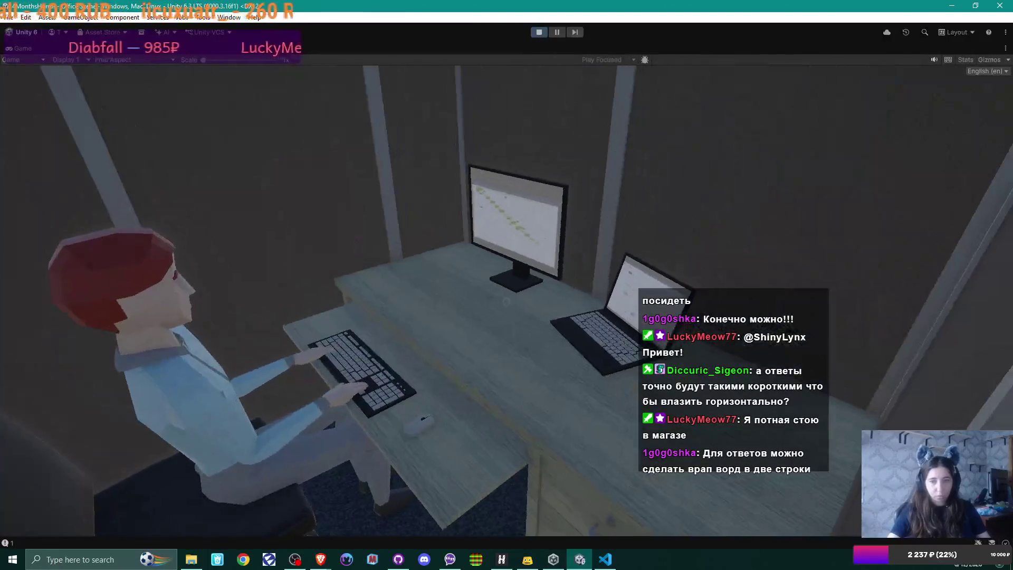
pyautogui.press('w')
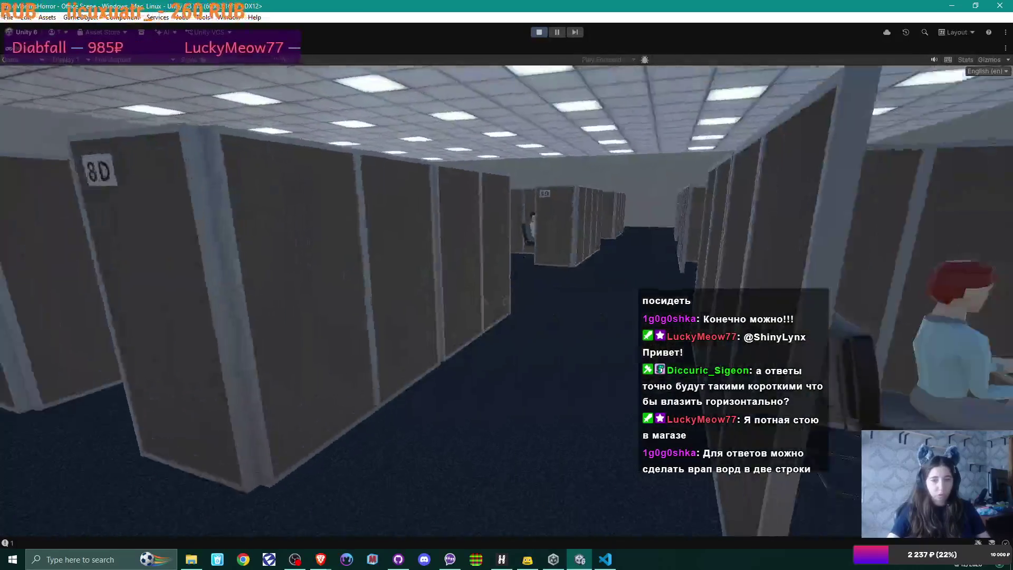
pyautogui.press('w')
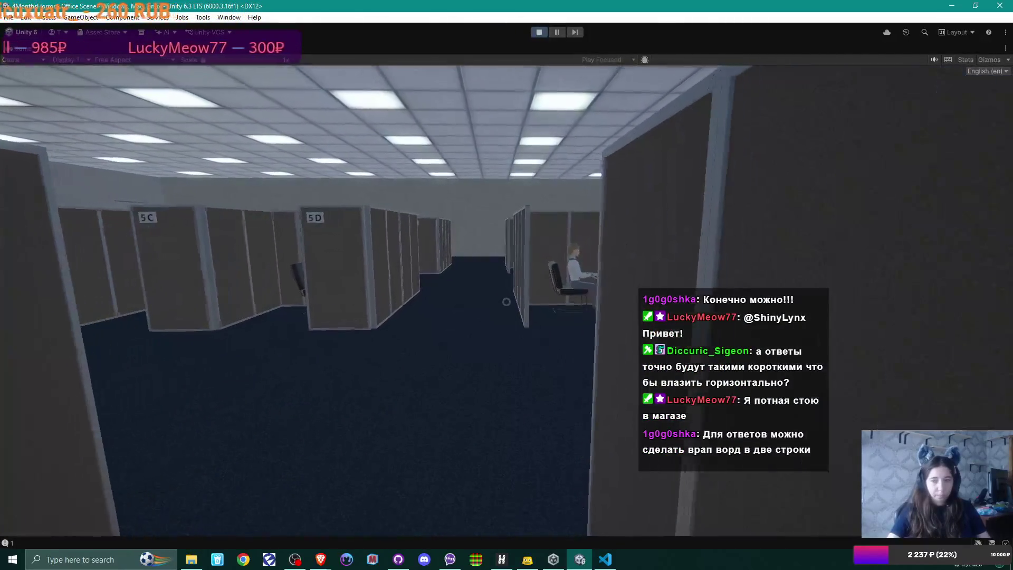
pyautogui.press('w')
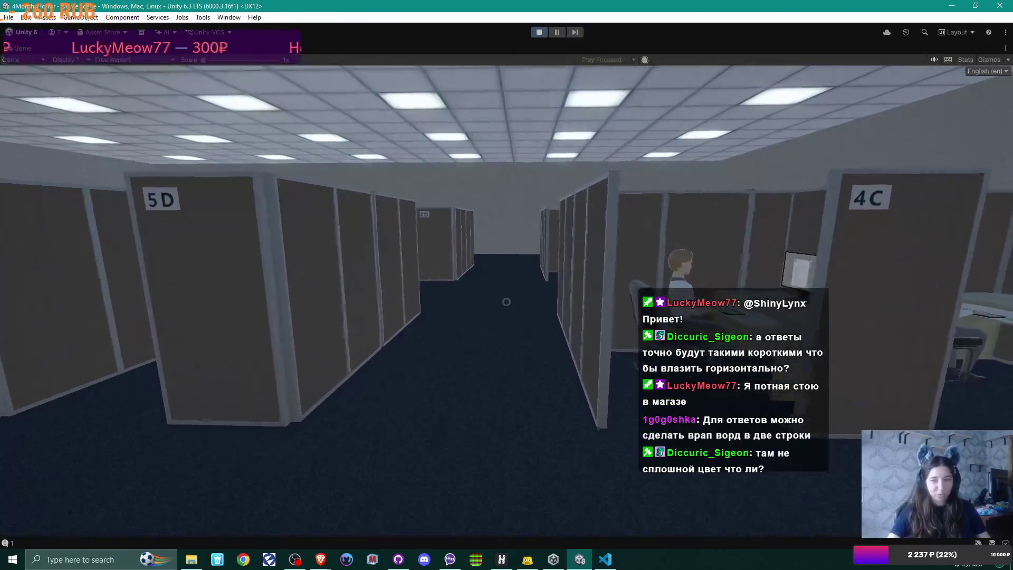
pyautogui.press('w')
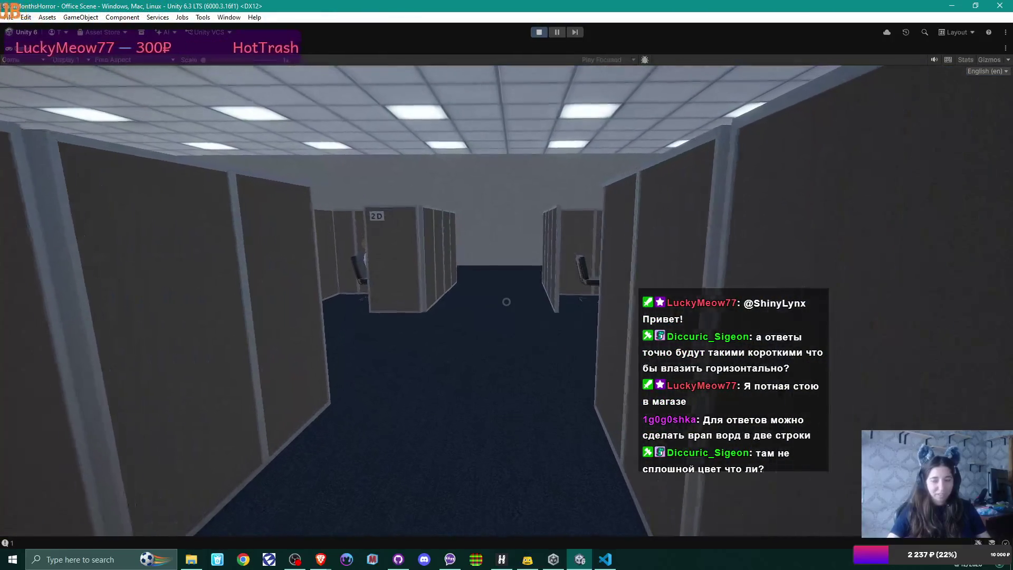
pyautogui.press('Escape')
# Stop play mode and bring the Brave browser window forward.
pyautogui.click(539, 32)
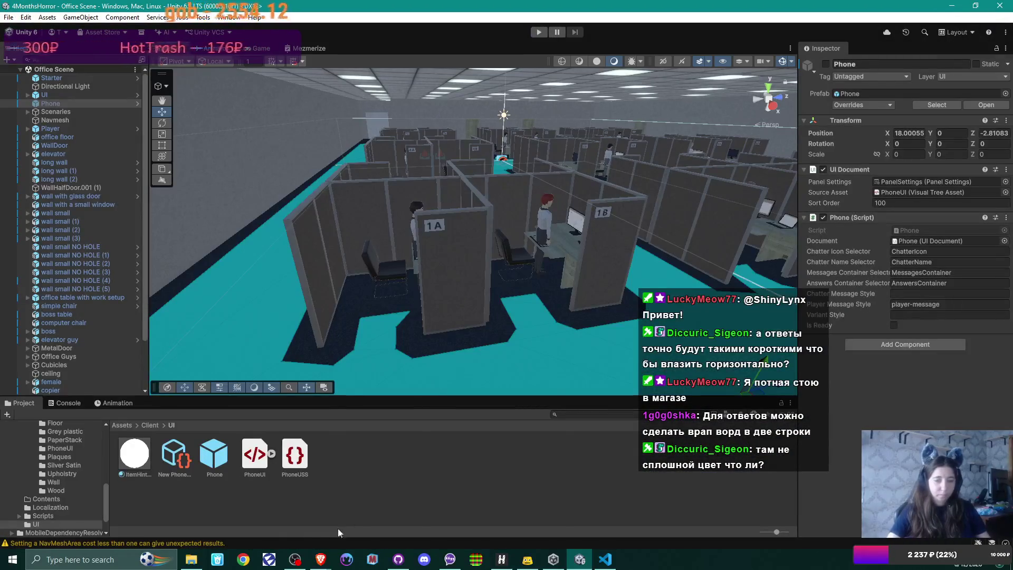
pyautogui.moveTo(326, 565)
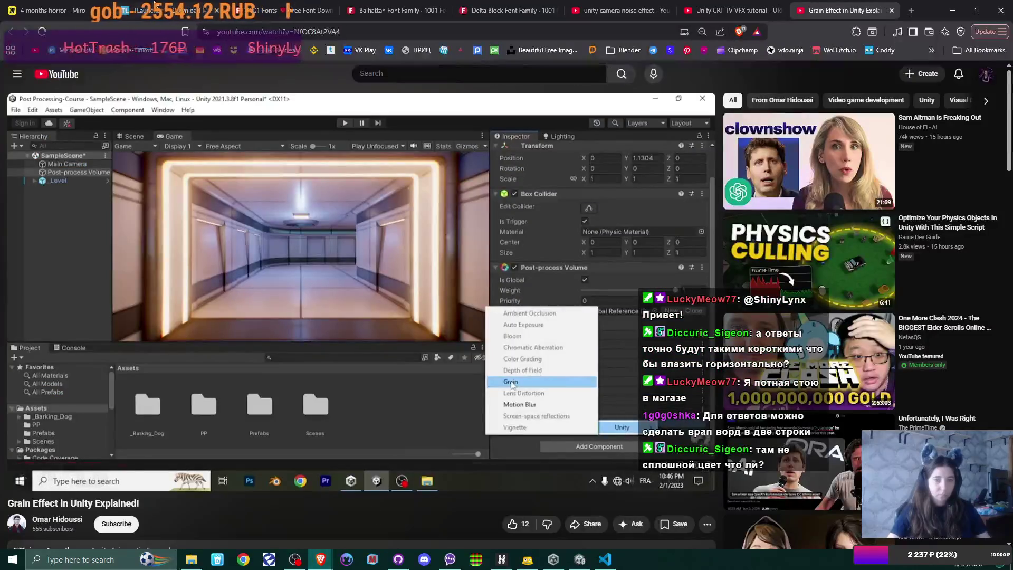
pyautogui.click(264, 514)
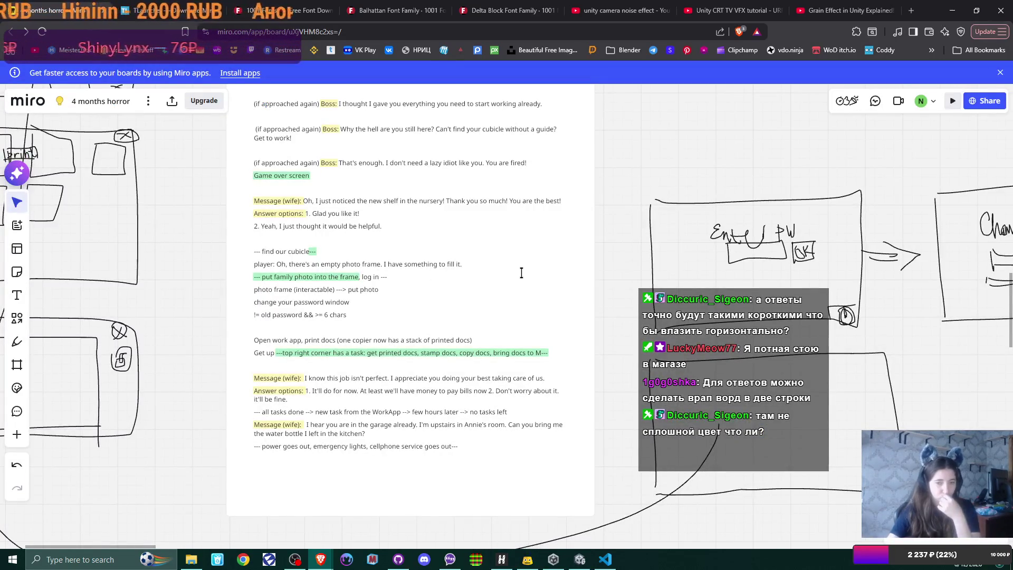
# Skim the wife-message script on the Miro board, then reopen PhoneUI.uxml in UI Builder.
pyautogui.scroll(-1, 521, 273)
pyautogui.scroll(1, 521, 272)
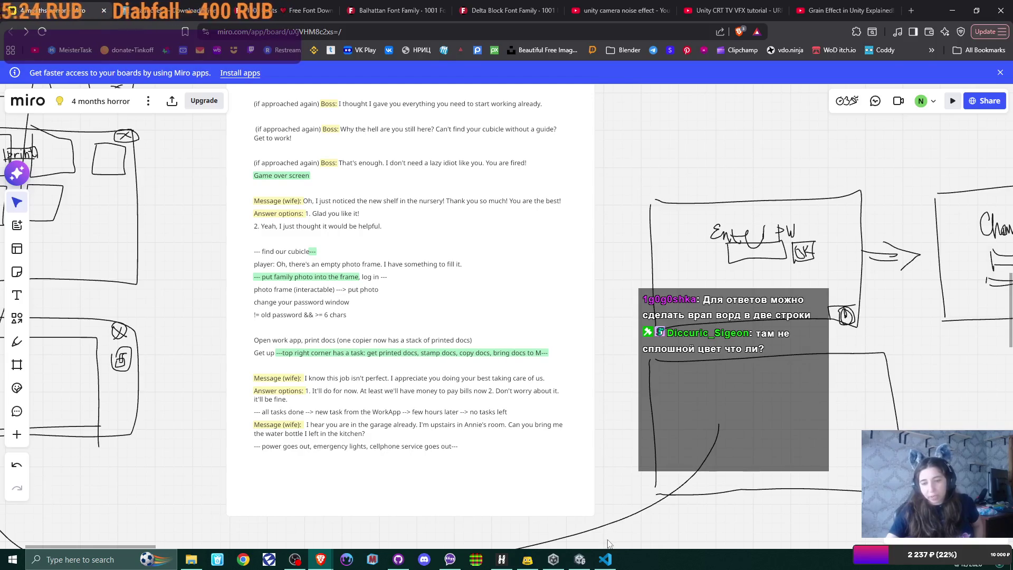
pyautogui.click(581, 559)
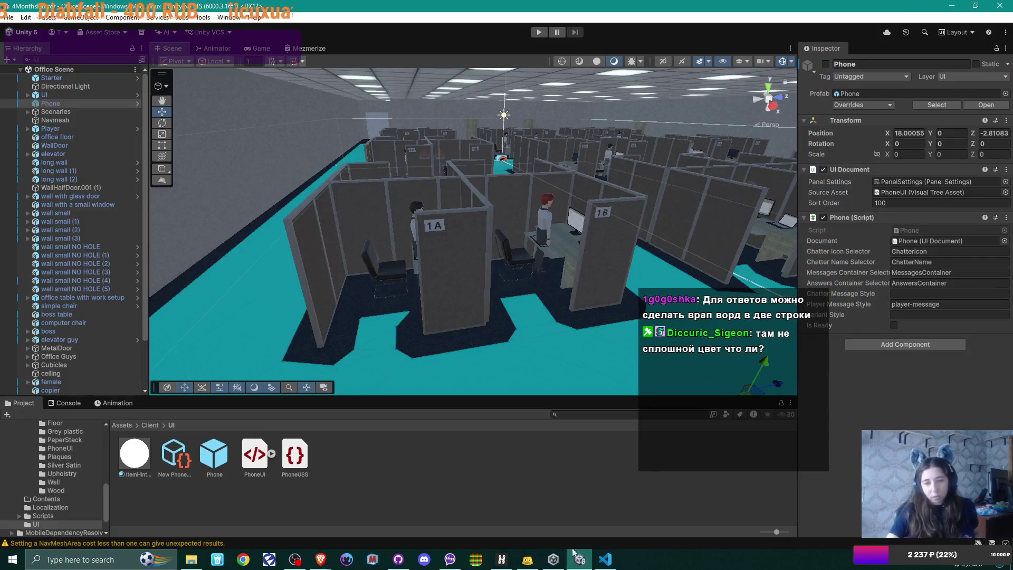
pyautogui.doubleClick(255, 454)
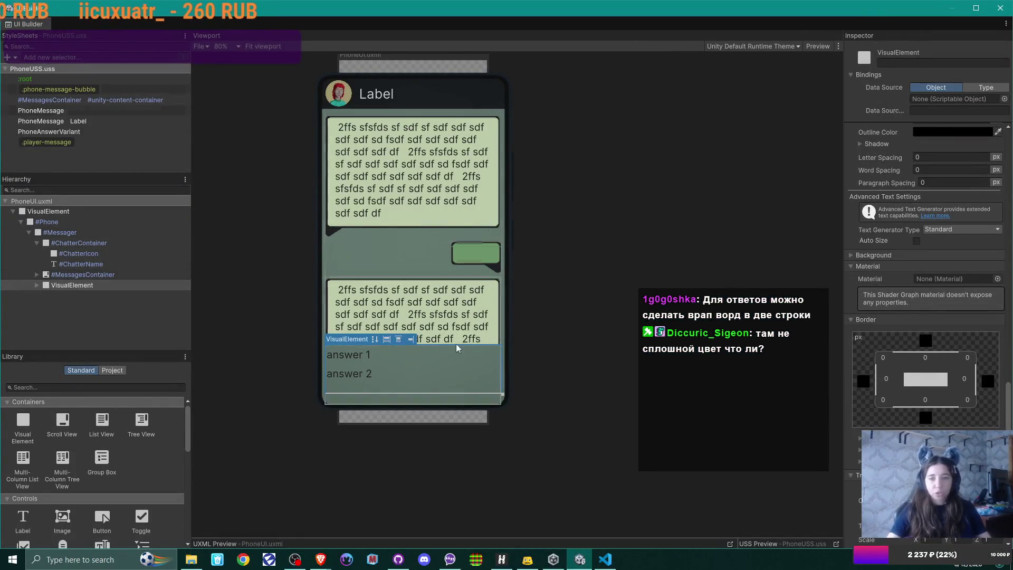
pyautogui.scroll(-1, 453, 308)
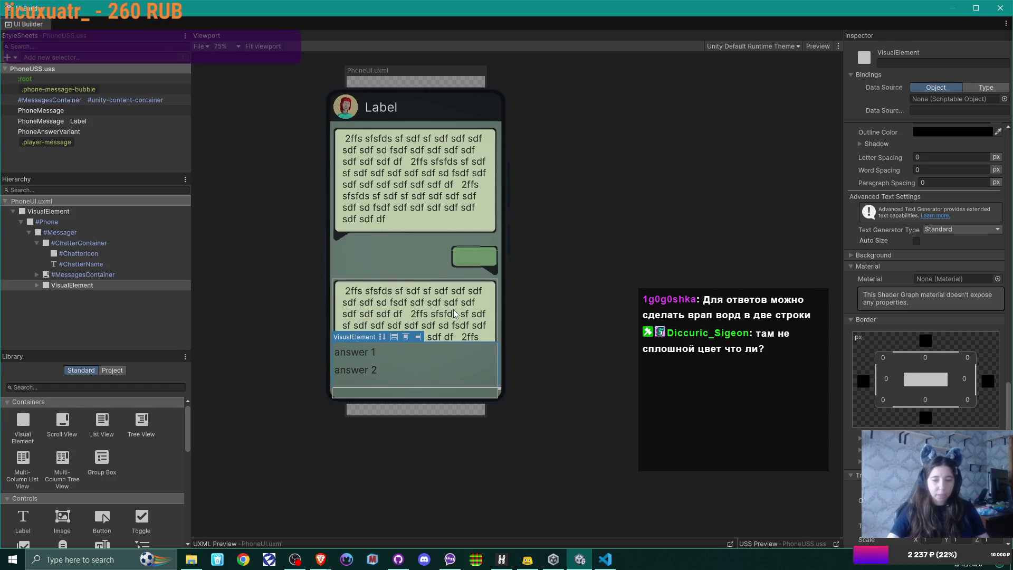
pyautogui.scroll(1, 453, 309)
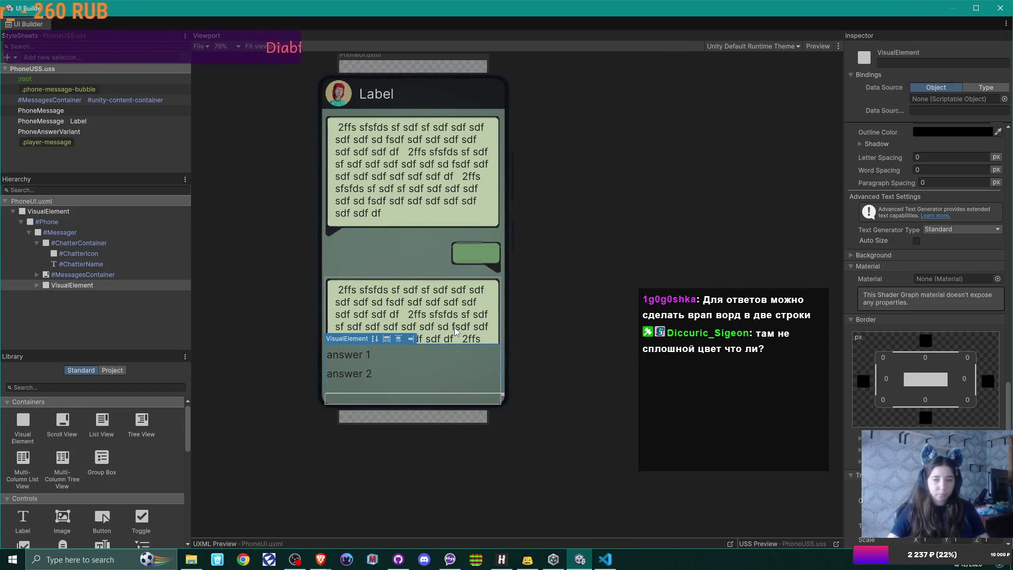